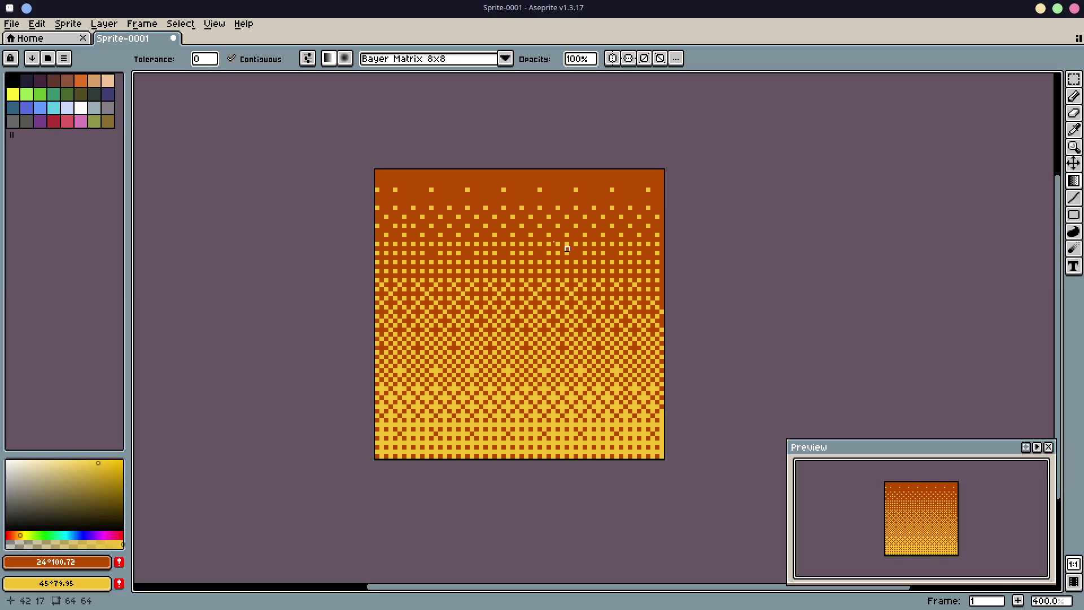
Step: Redraw the gradient with the Gradient tool using Bayer Matrix 4x4 dithering, then start saving with Ctrl+S
left_click(329, 62)
left_click(506, 59)
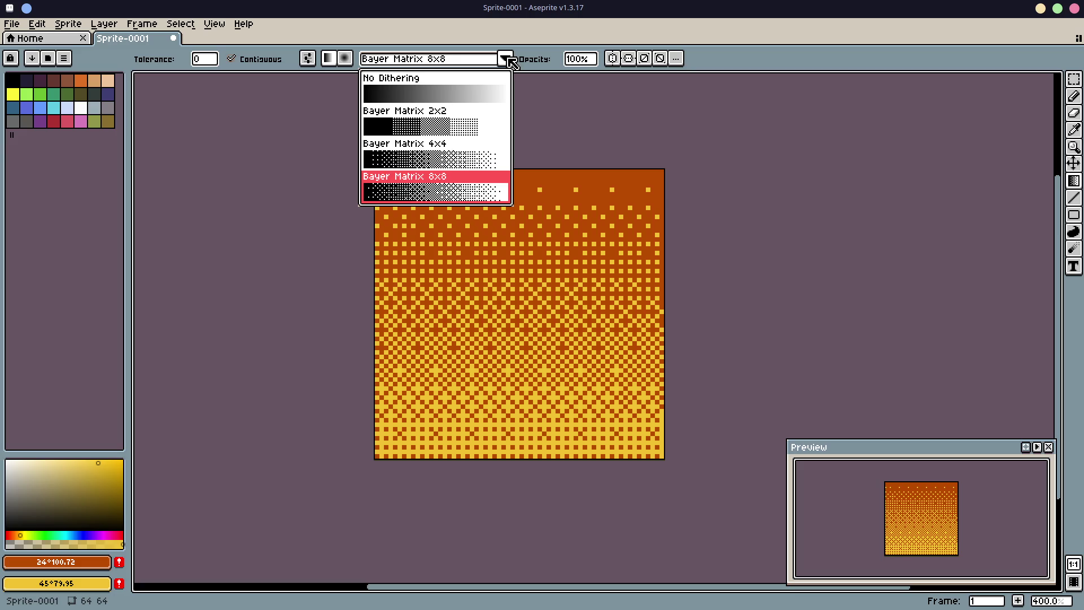
left_click(440, 160)
mouse_move(517, 171)
left_mouse_down()
mouse_move(489, 455)
mouse_move(494, 472)
mouse_move(517, 456)
left_mouse_up()
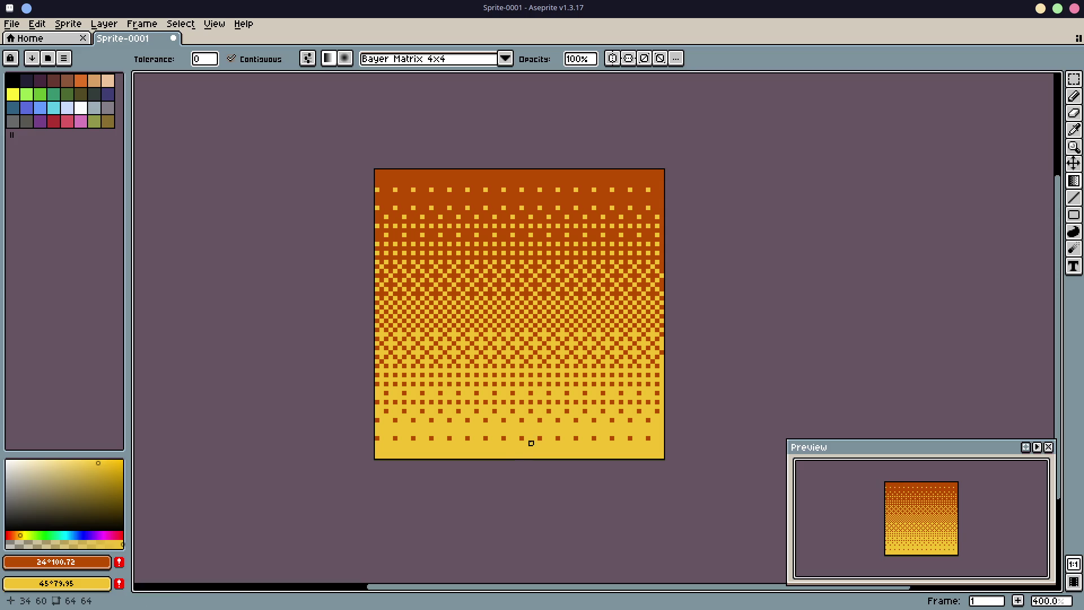
key("ctrl+s")
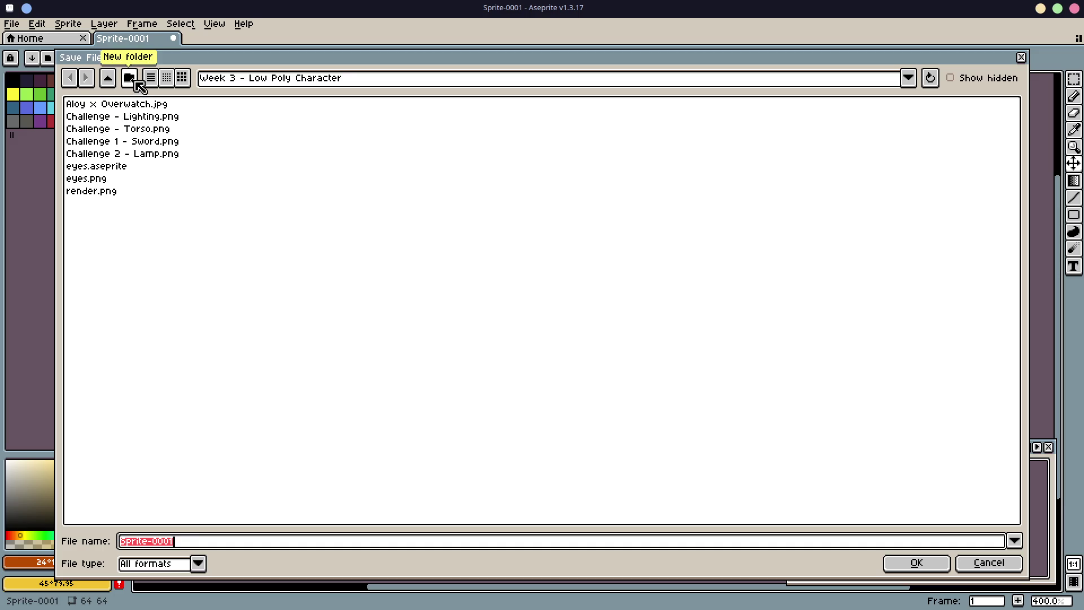
Step: Save the sprite as croissant.aseprite inside the Week 4 - Interior Low Poly folder
left_click(113, 83)
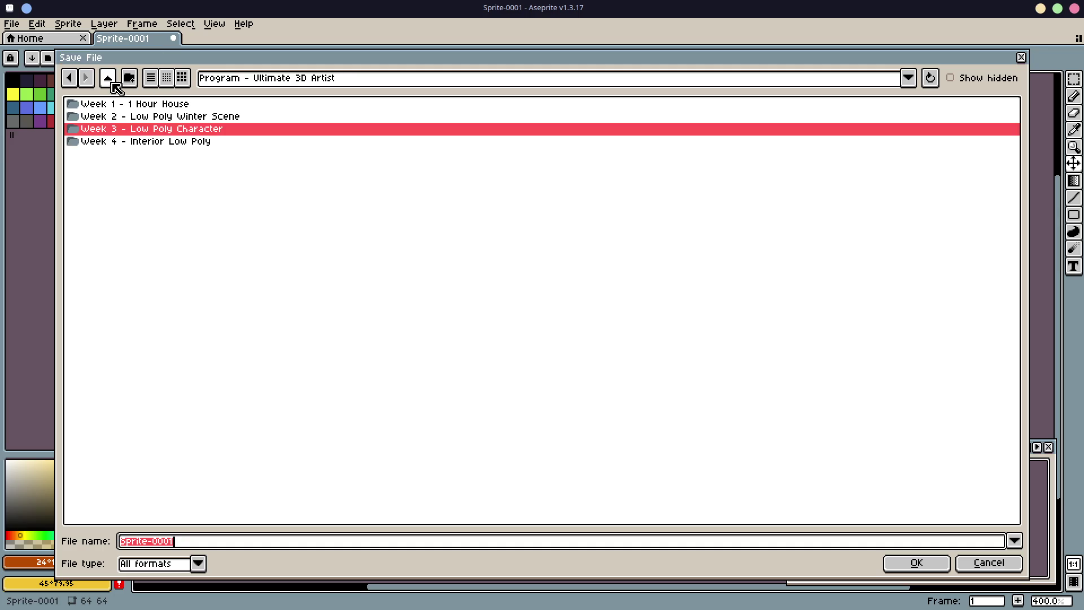
double_click(110, 145)
left_click(192, 541)
key("ctrl+a")
key("BackSpace")
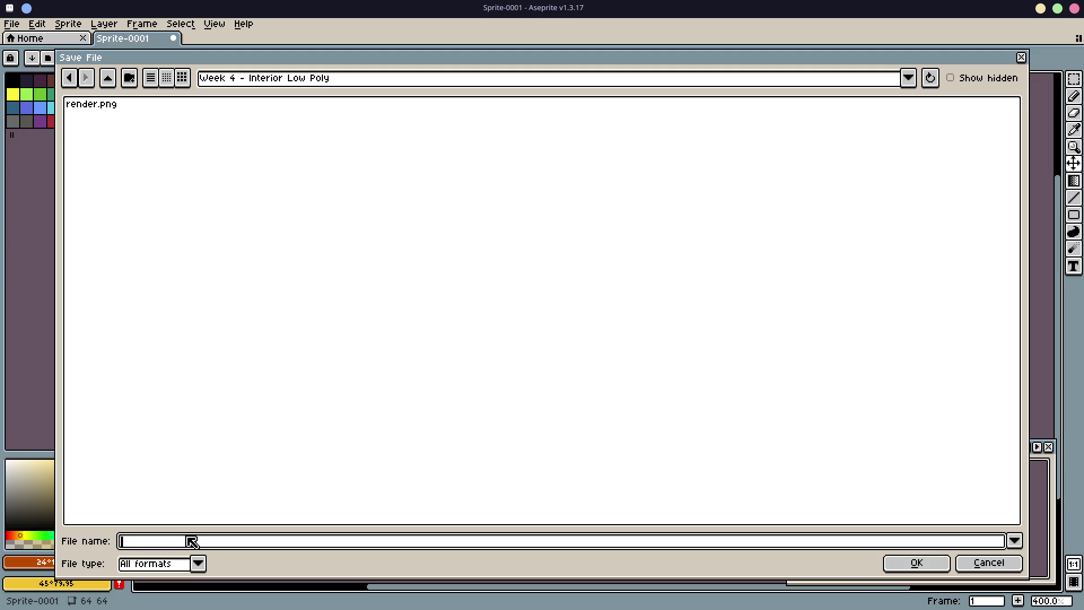
type("oissant")
key("Return")
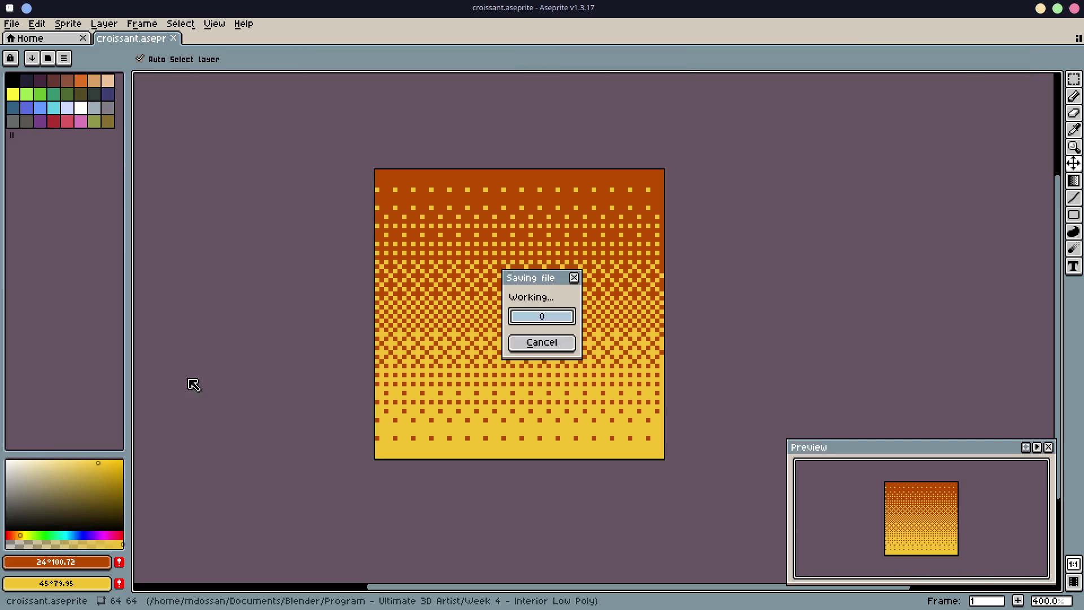
left_click(42, 26)
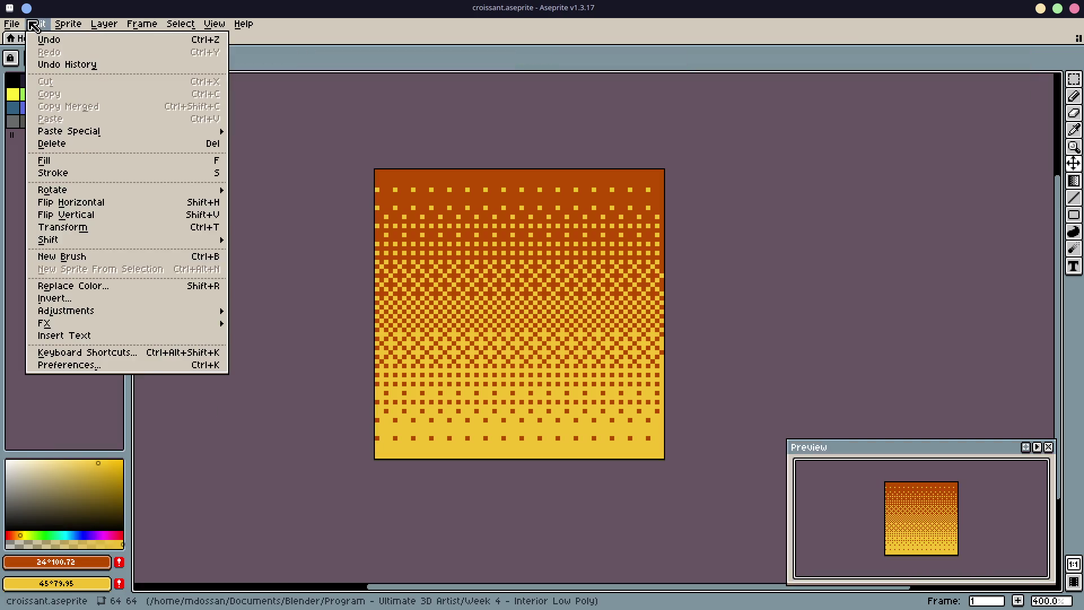
Step: Export the sprite as croissant.png at 100% scale through File > Export > Export As
mouse_move(11, 24)
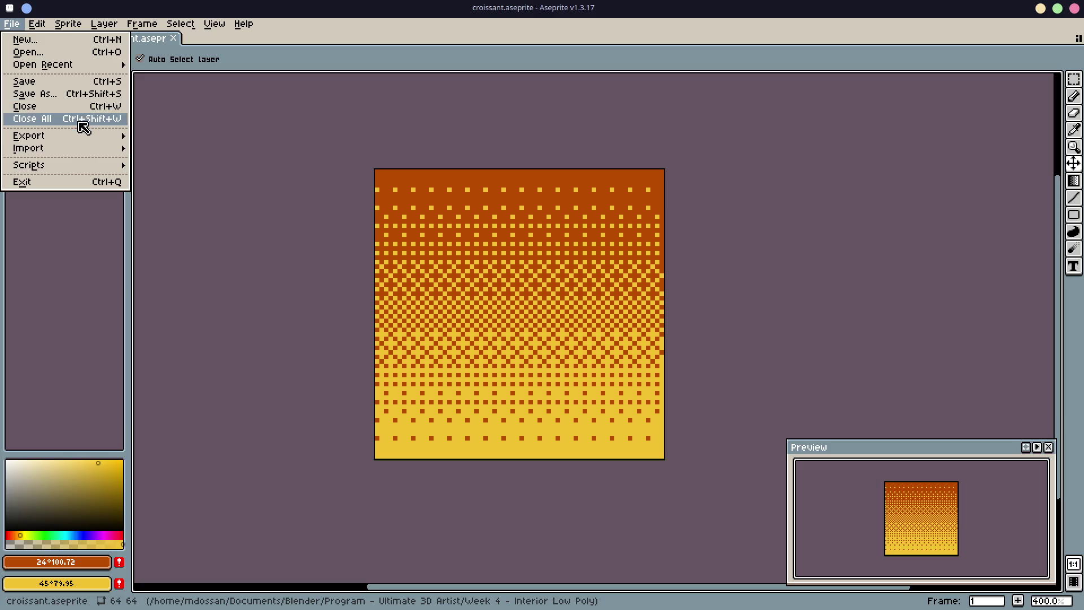
mouse_move(75, 65)
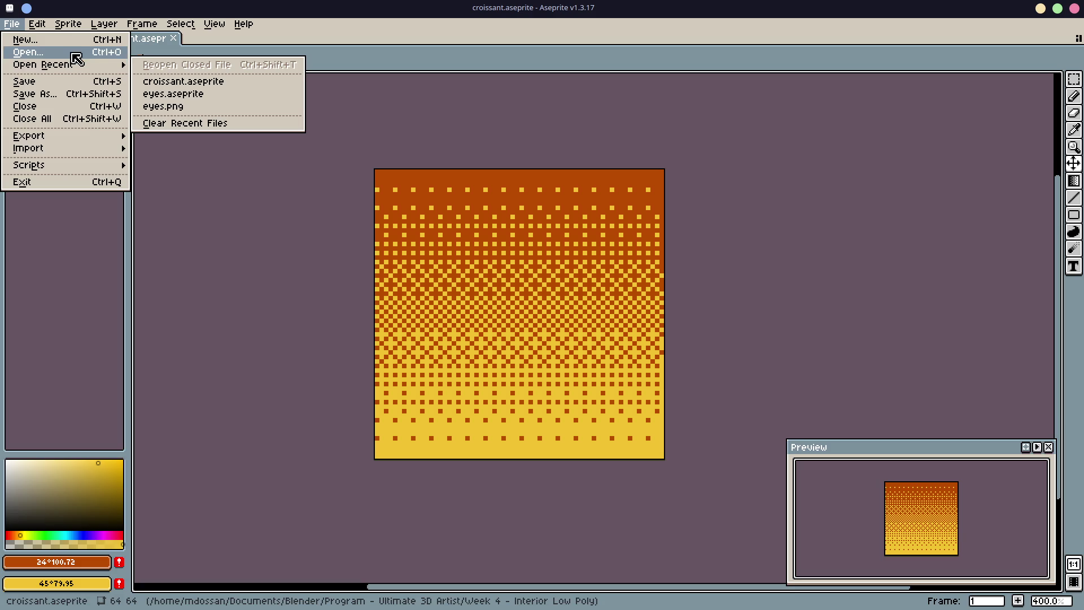
mouse_move(80, 139)
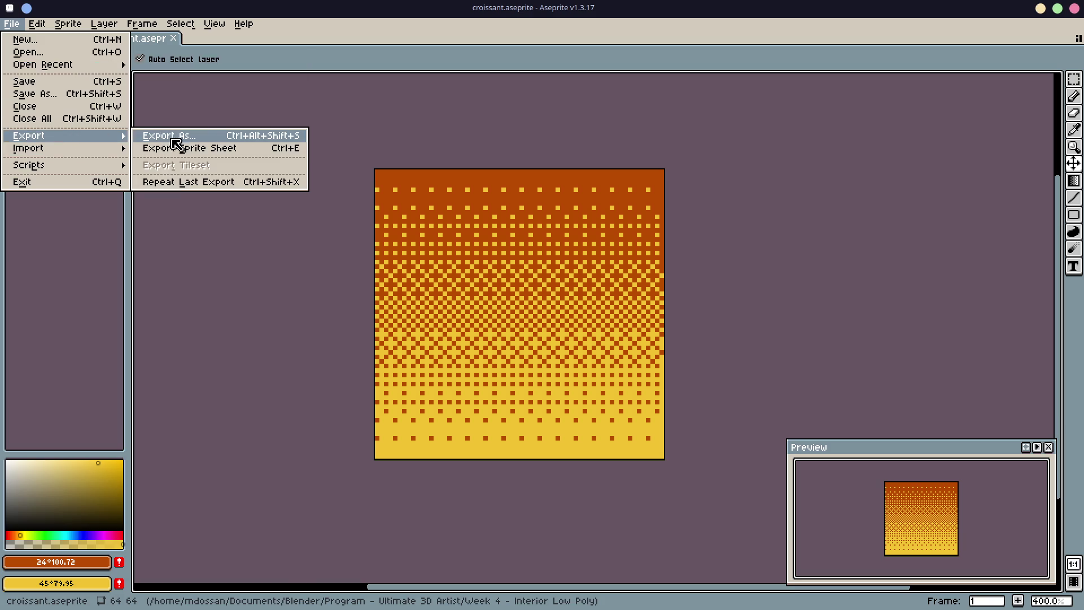
left_click(192, 141)
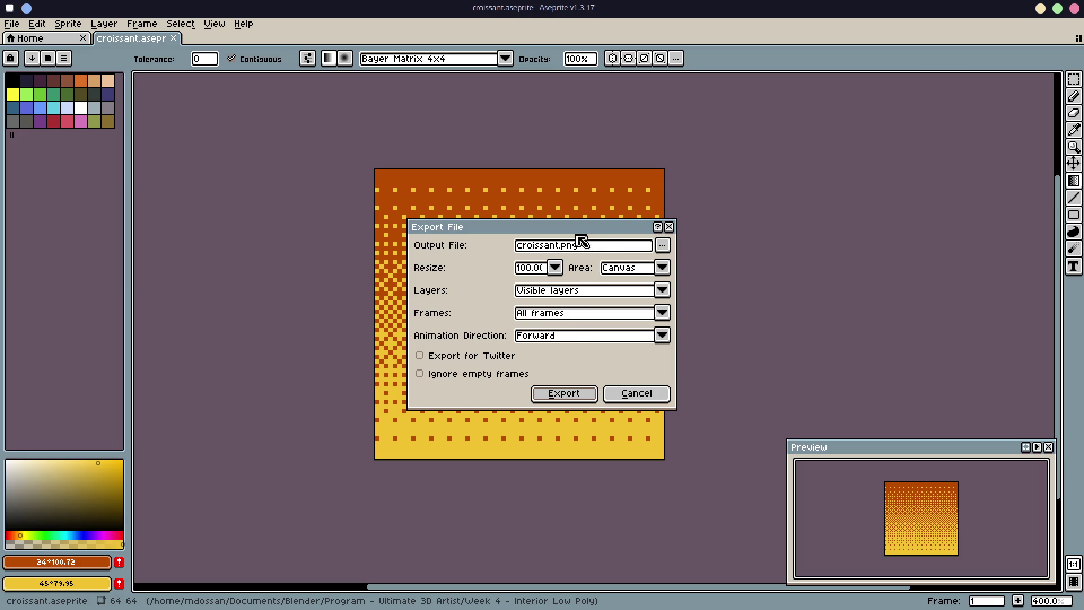
left_click(562, 395)
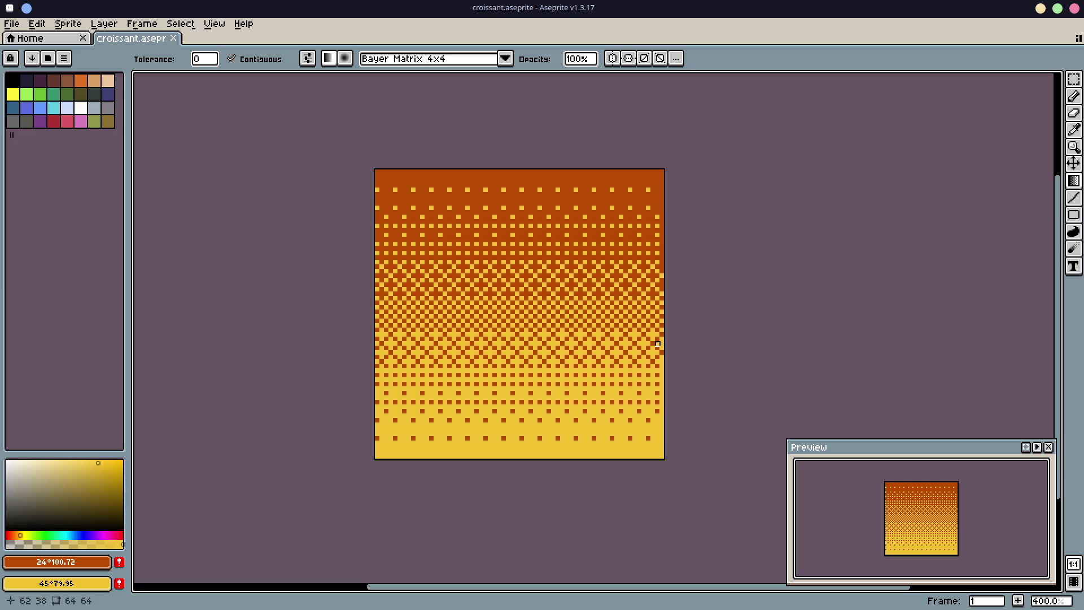
Step: Switch to Blender and orbit around the plain orange low-poly croissant
key("alt+Tab")
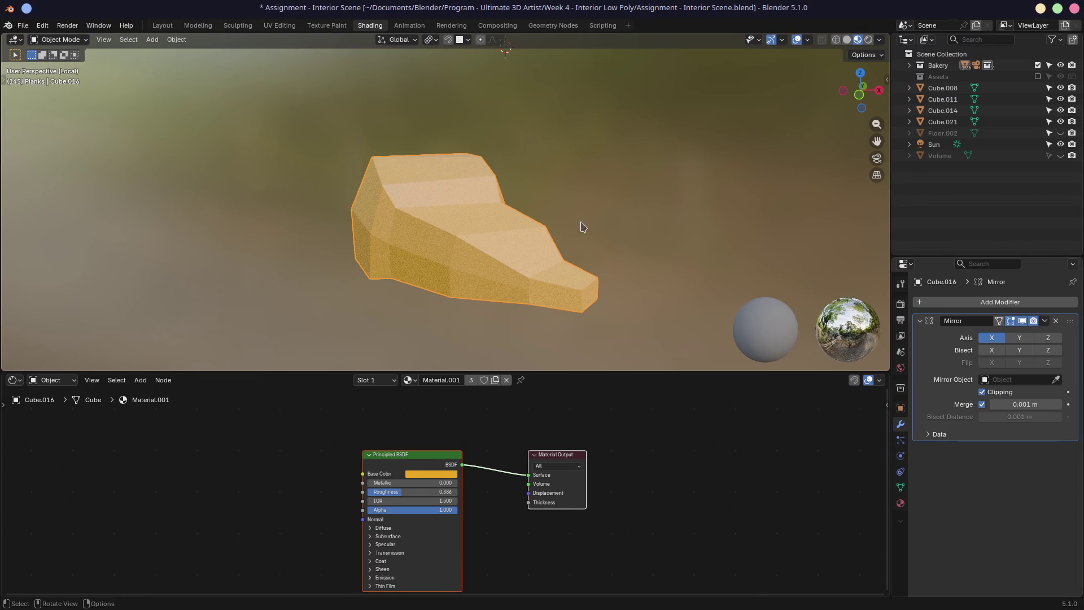
mouse_move(594, 190)
middle_mouse_down()
mouse_move(512, 182)
mouse_move(502, 262)
middle_mouse_up()
left_click_drag(435, 454, 473, 419)
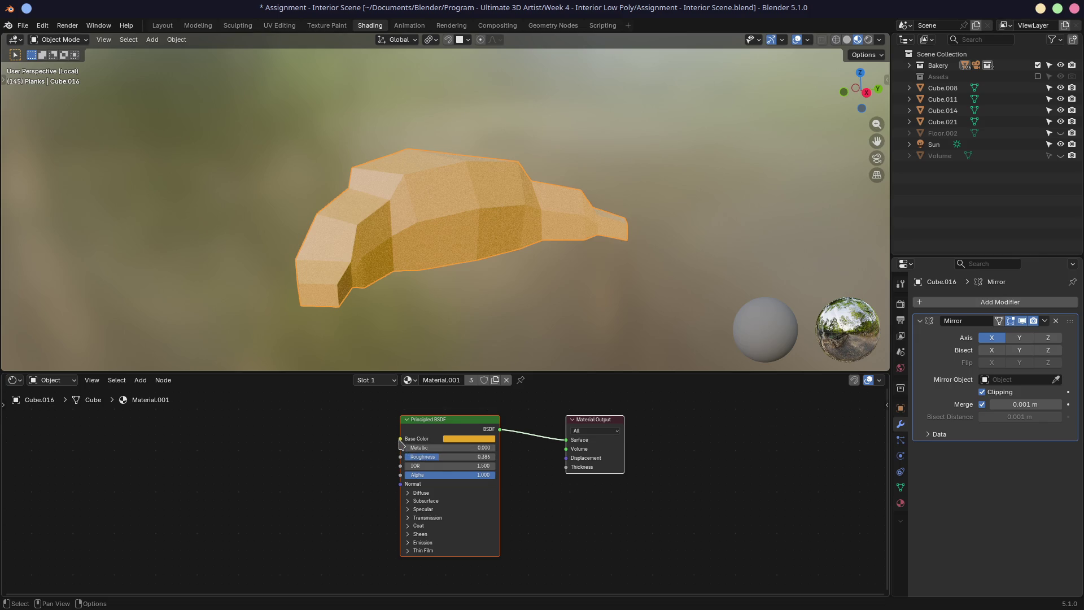
middle_click_drag(429, 271, 490, 256)
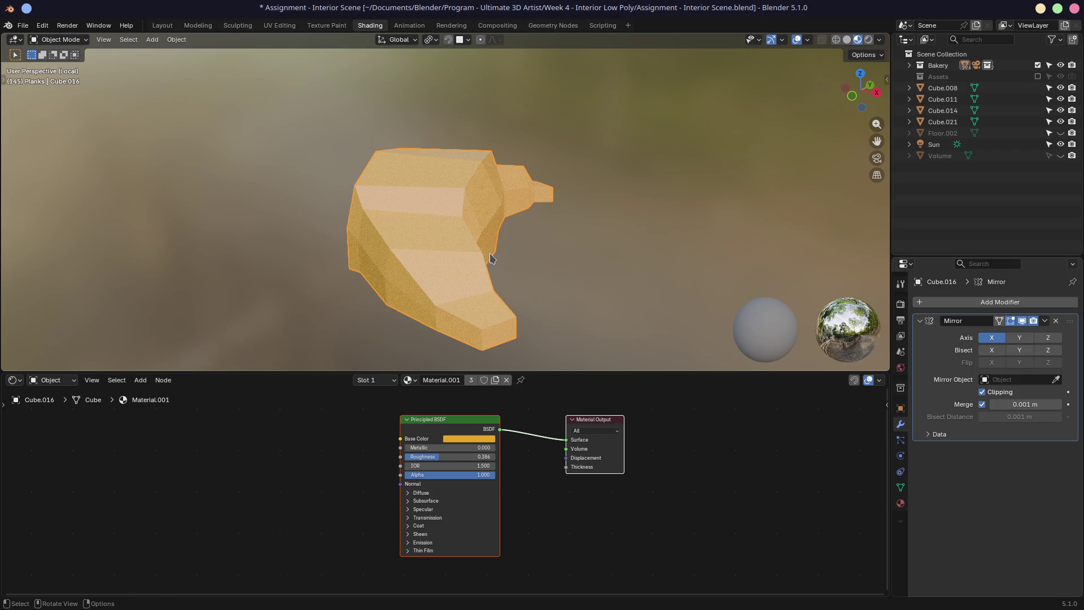
Step: Launch the Dolphin file manager from the application launcher
key("super")
type("od")
key("BackSpace")
key("BackSpace")
type("dol")
key("Return")
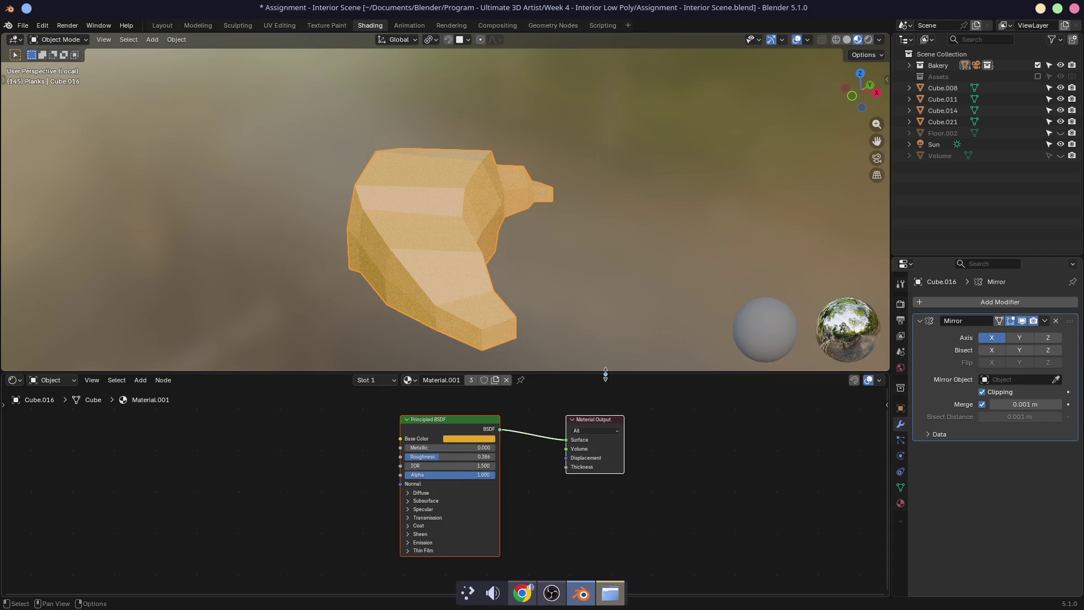
left_click(604, 598)
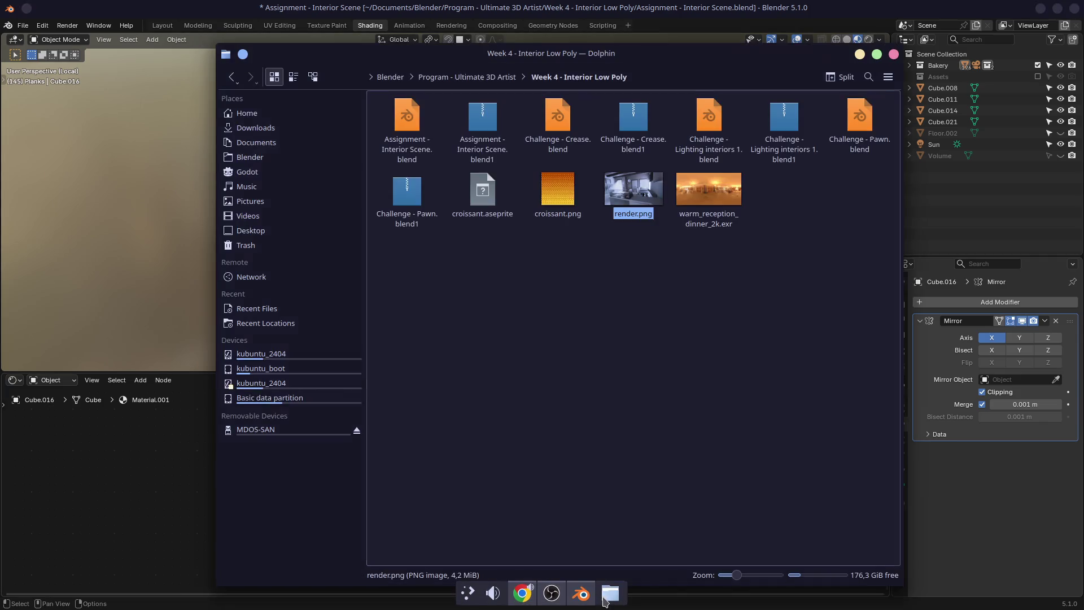
Step: Preview render.png, zoom into the 64x64 croissant.png in Gwenview, then close it and minimize Dolphin
double_click(666, 214)
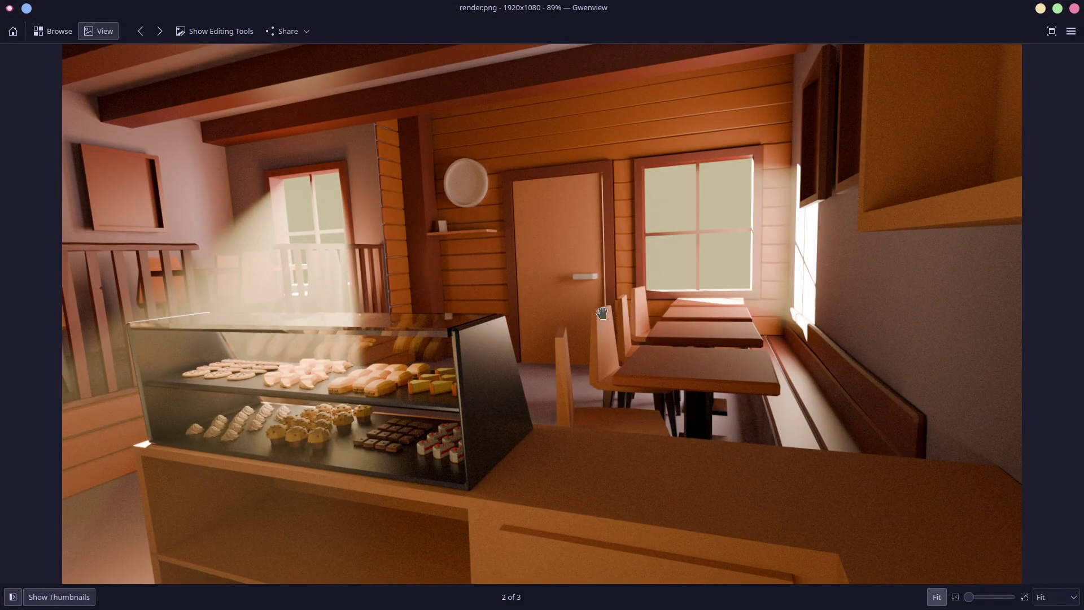
left_click(1074, 8)
double_click(545, 195)
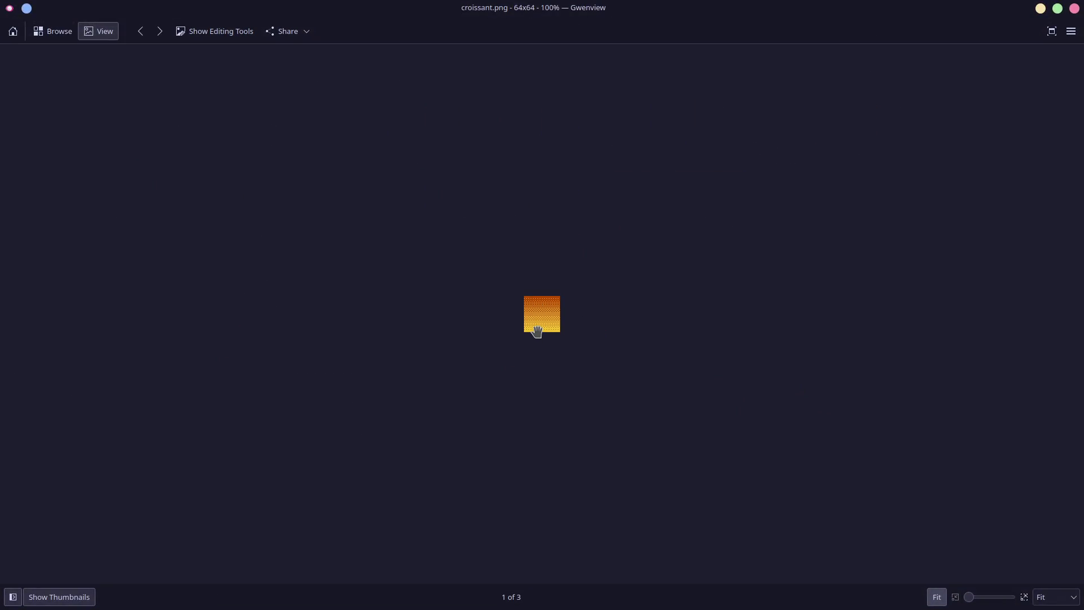
scroll(545, 325, "up", 5, "ctrl")
scroll(545, 322, "down", 2, "ctrl")
scroll(547, 322, "up", 1, "ctrl")
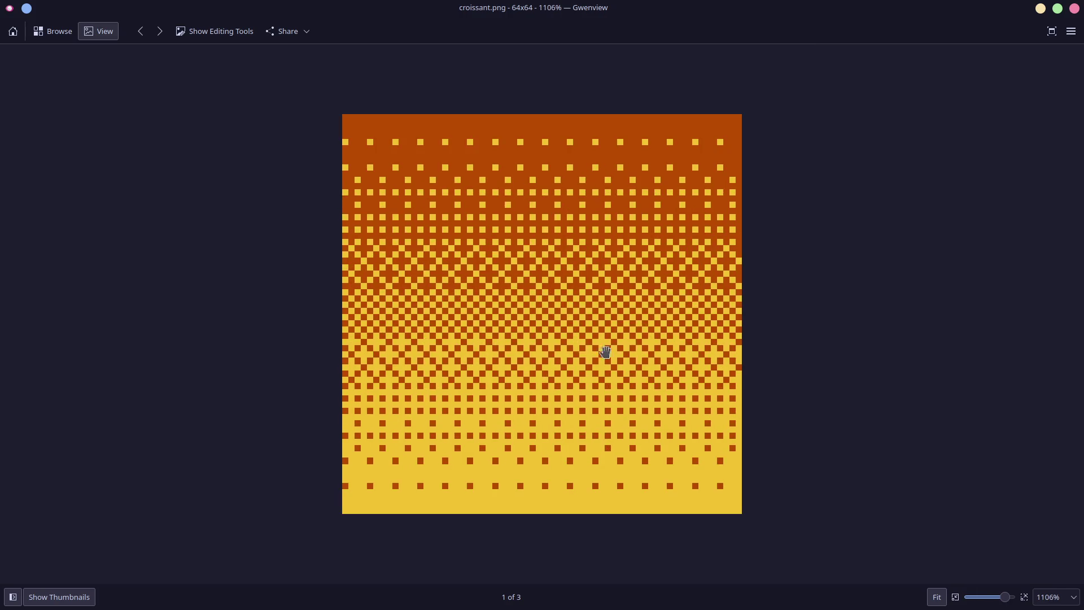
left_click(1074, 9)
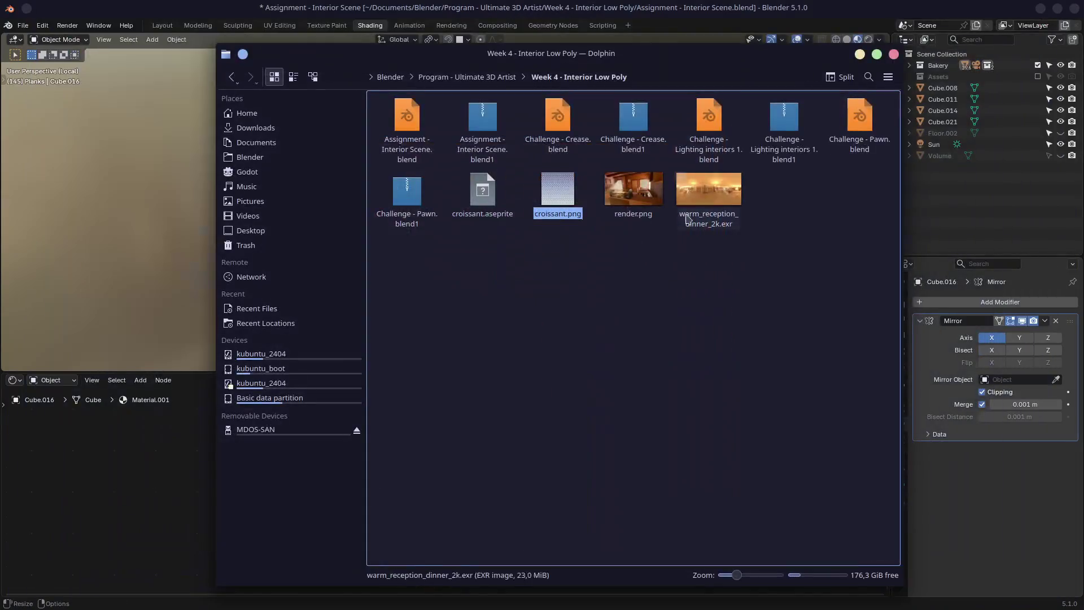
left_click(858, 55)
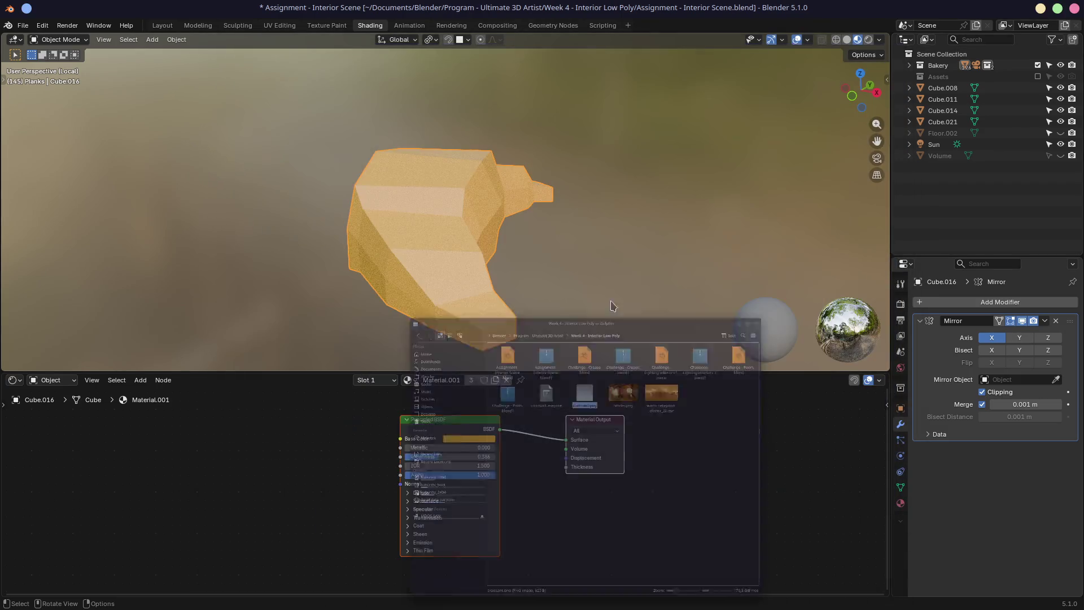
Step: Add an Image Texture node from Base Color and load croissant.png into it
left_click_drag(400, 439, 190, 433)
type("imate")
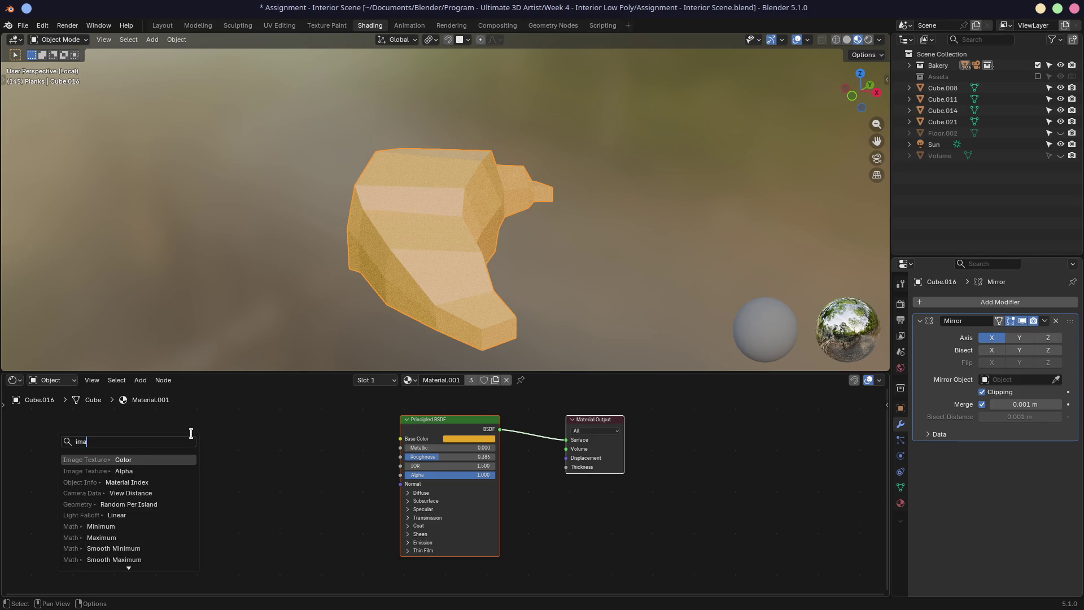
key("Return")
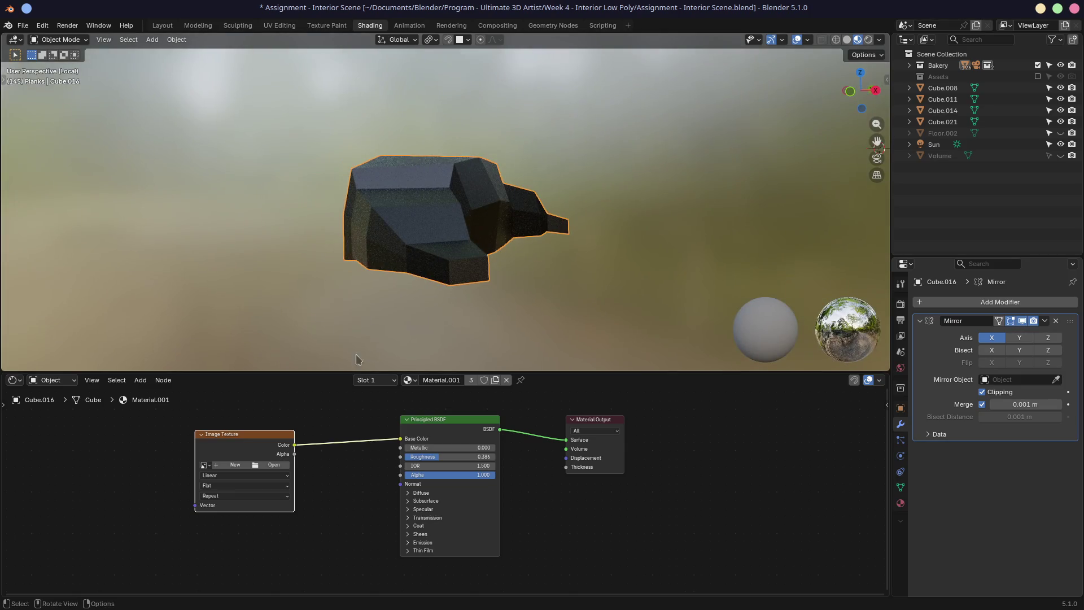
left_click(262, 429)
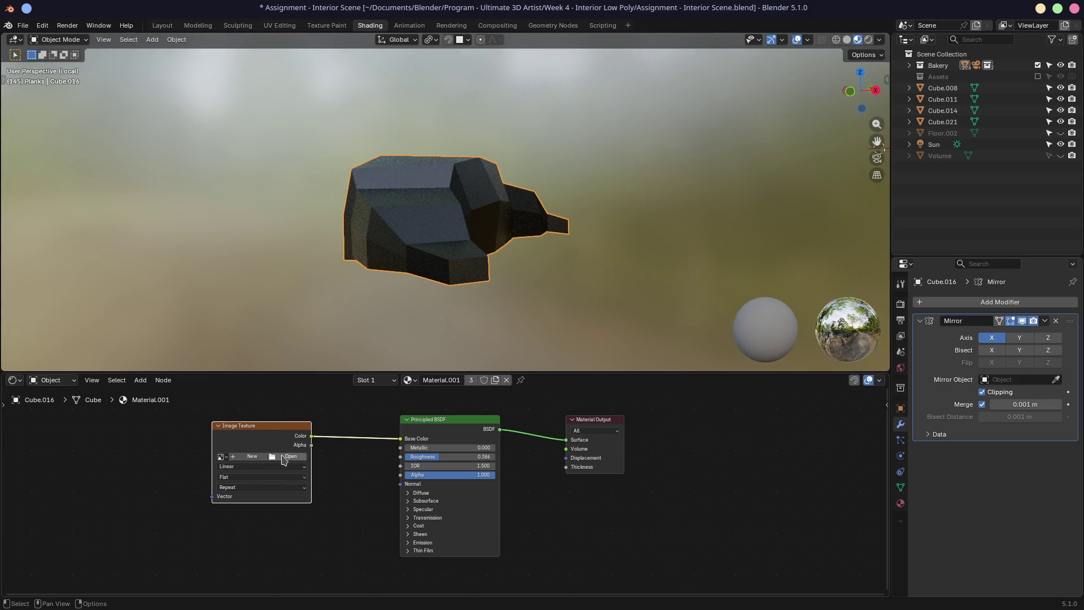
left_click(282, 456)
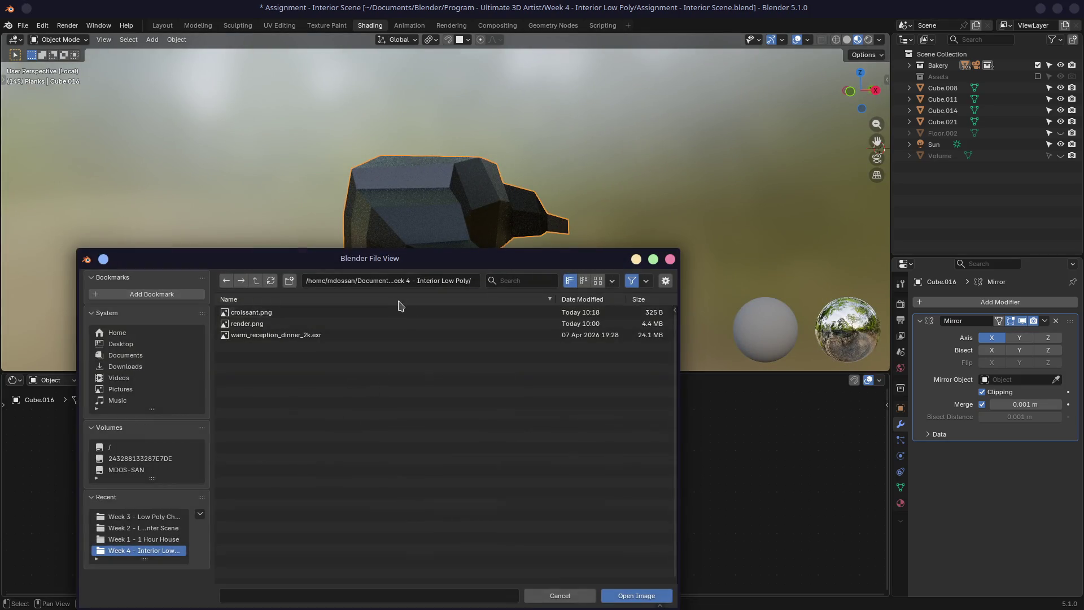
left_click(267, 315)
double_click(267, 317)
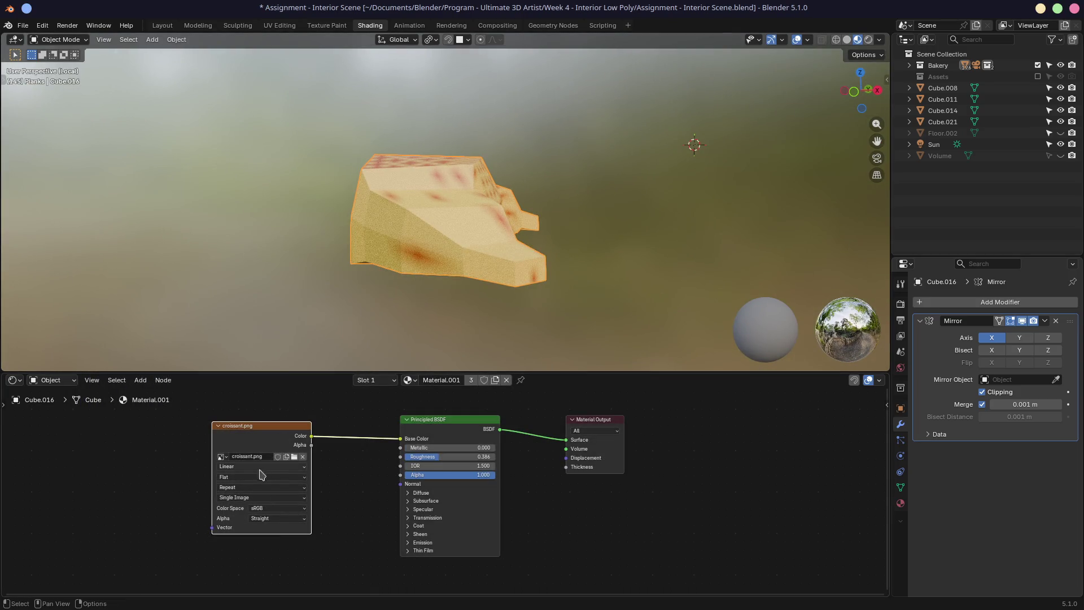
Step: Rearrange the croissant.png and Principled BSDF nodes and reconnect Color to Base Color
left_click_drag(351, 373, 364, 264)
scroll(285, 440, "up", 4)
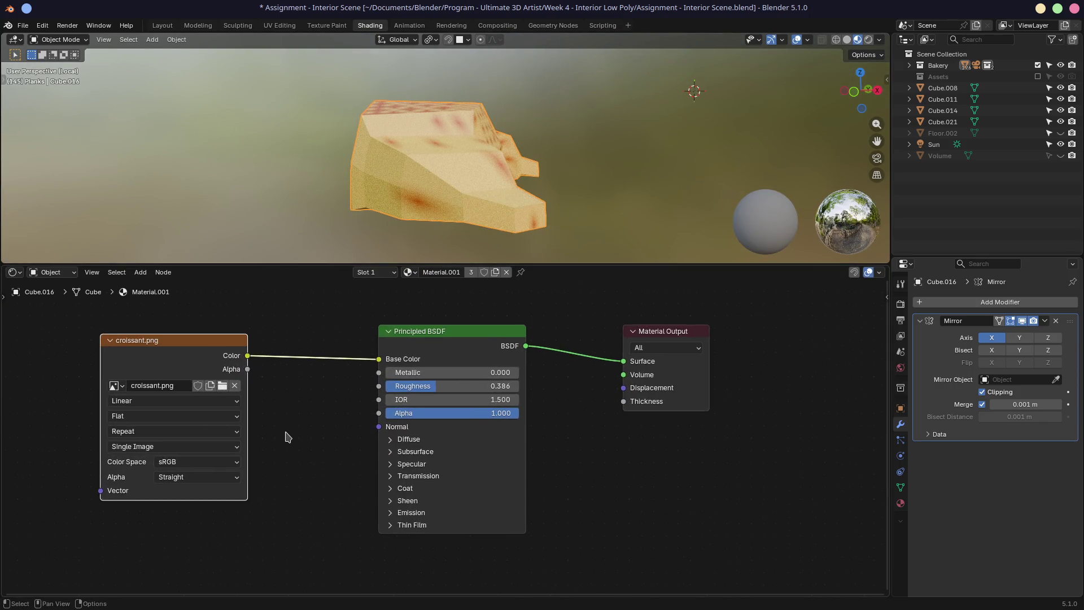
mouse_move(292, 413)
middle_mouse_down()
mouse_move(587, 423)
mouse_move(446, 408)
middle_mouse_up()
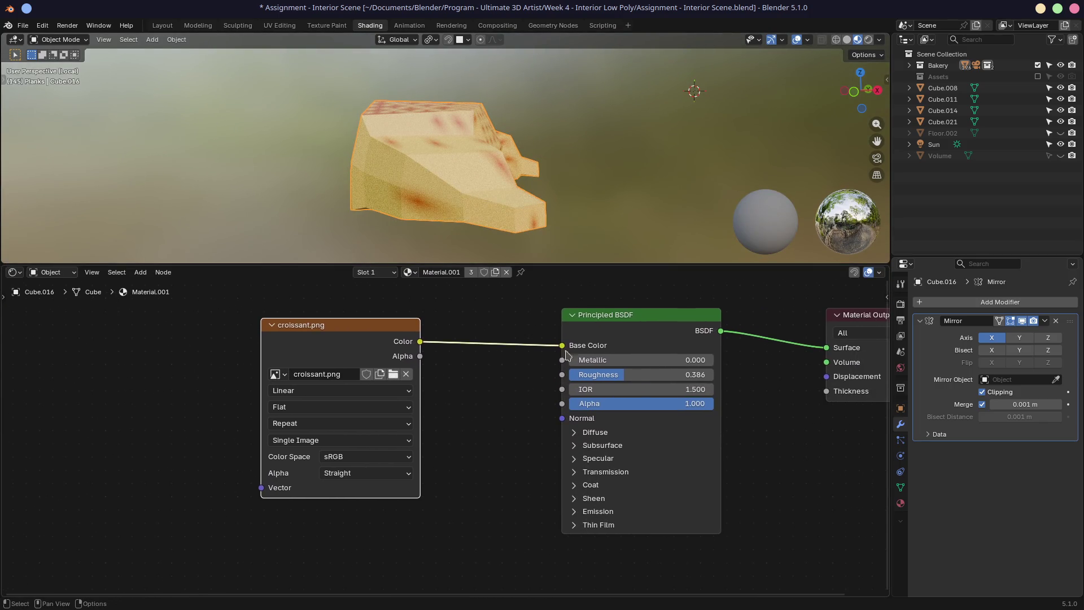
left_click_drag(355, 336, 417, 336)
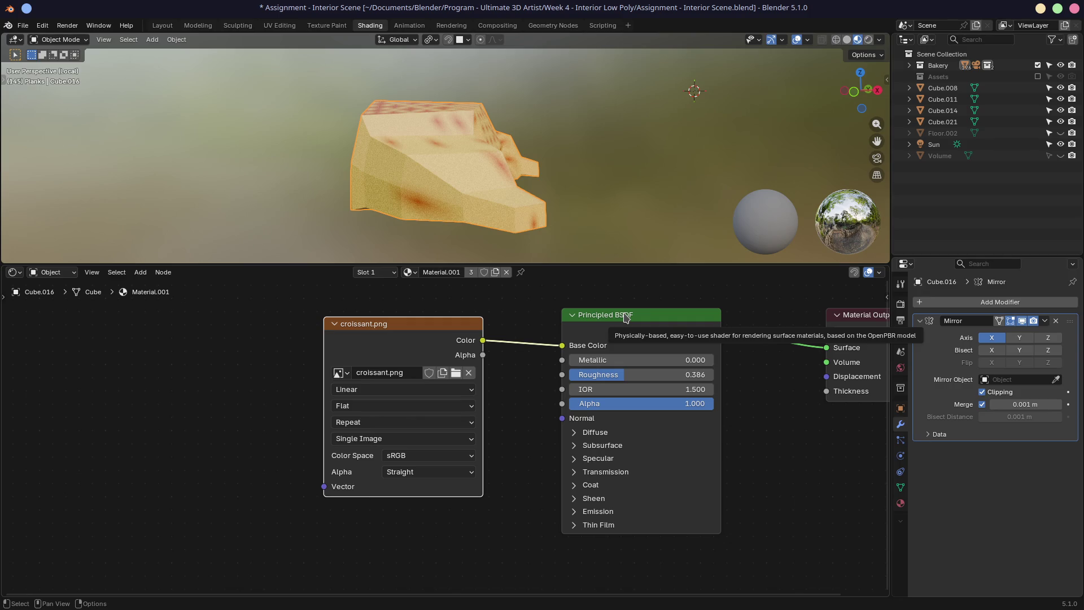
mouse_move(653, 315)
left_mouse_down()
mouse_move(638, 330)
mouse_move(650, 310)
left_mouse_up()
left_click_drag(559, 341, 493, 329)
left_click_drag(616, 310, 637, 322)
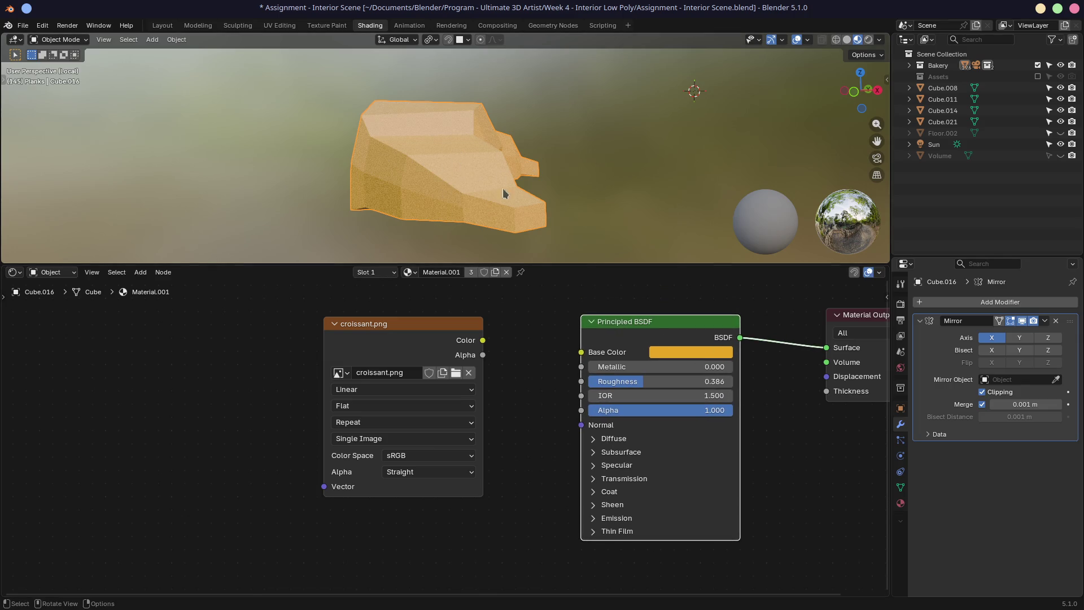
mouse_move(483, 340)
left_mouse_down()
mouse_move(590, 355)
mouse_move(581, 353)
left_mouse_up()
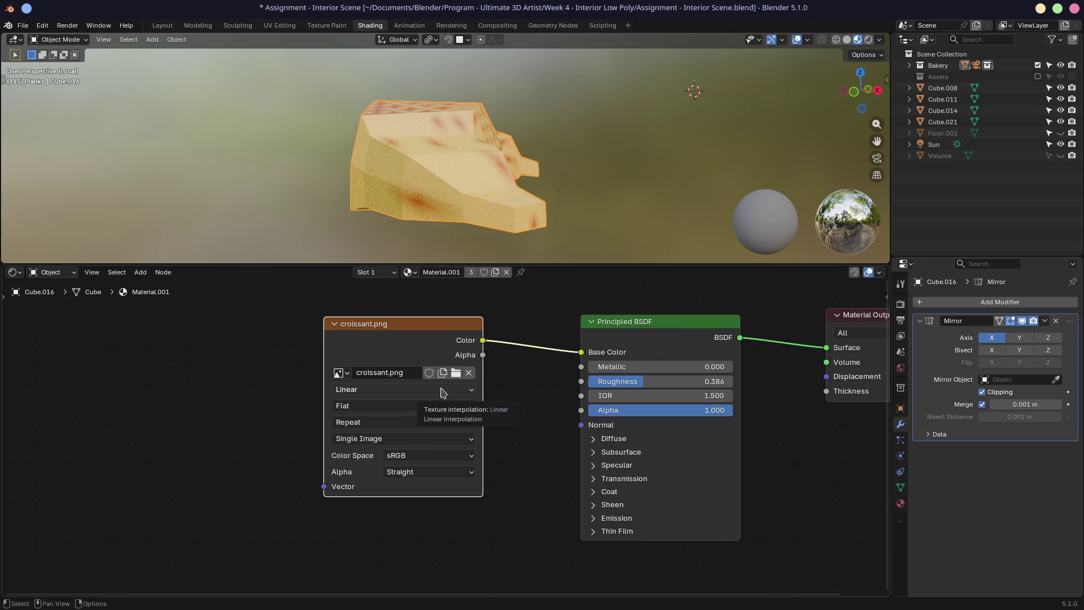
Step: Set the croissant.png node's Interpolation to Closest and move the node further left
left_click(397, 389)
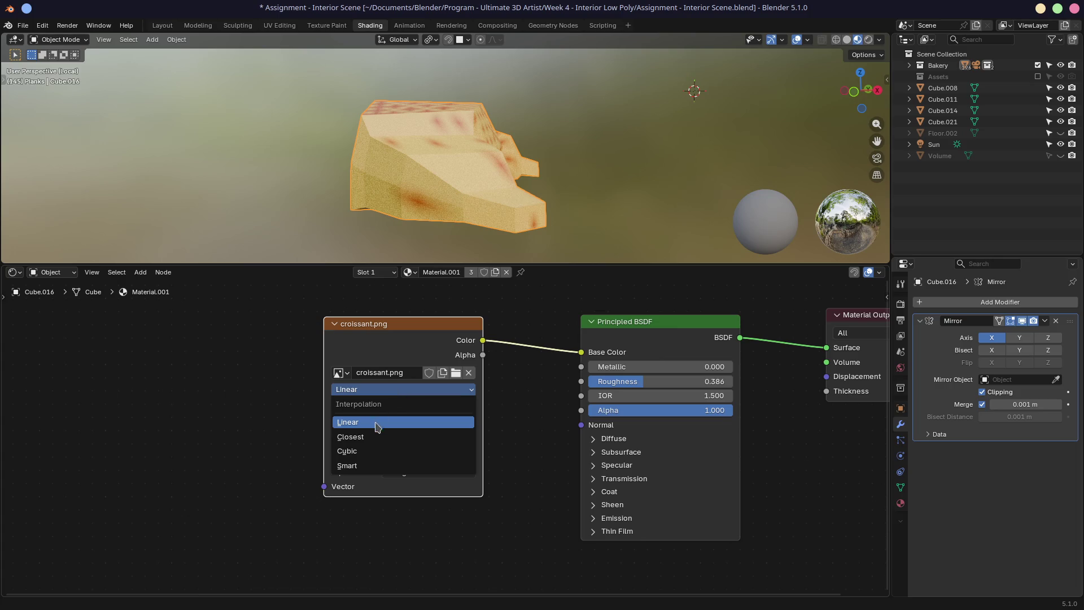
middle_click_drag(588, 176, 477, 194)
left_click(386, 389)
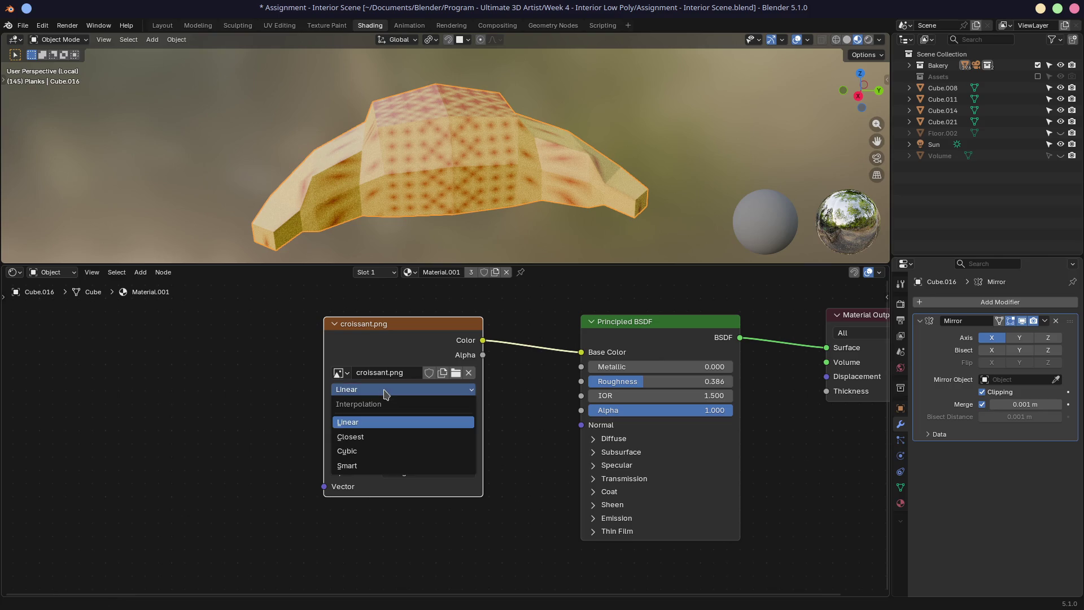
left_click(372, 442)
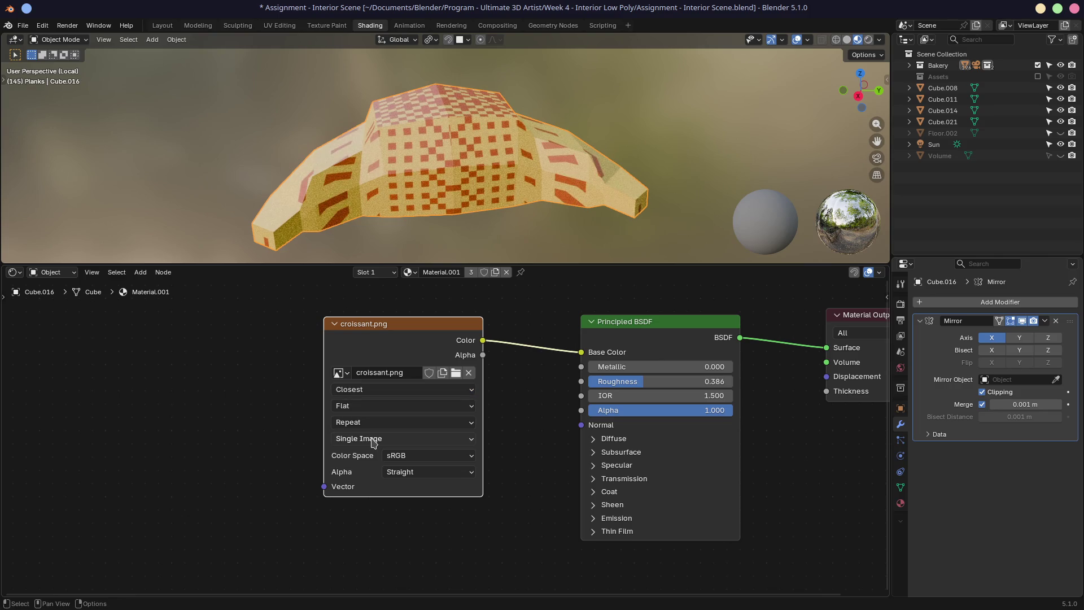
mouse_move(497, 186)
middle_mouse_down()
mouse_move(618, 194)
mouse_move(510, 234)
mouse_move(459, 194)
mouse_move(486, 162)
middle_mouse_up()
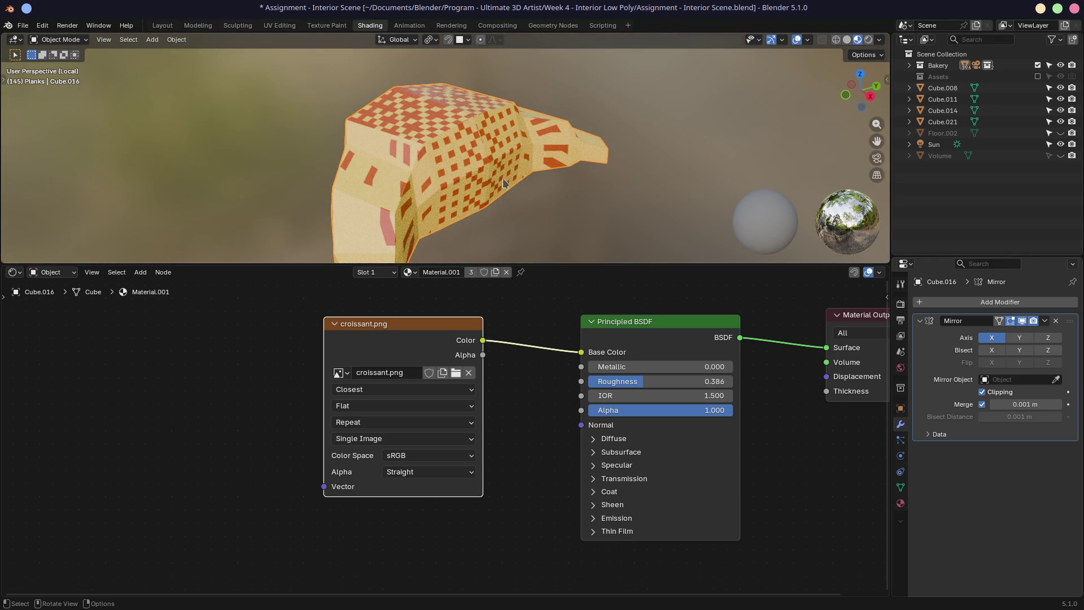
mouse_move(425, 328)
left_mouse_down()
mouse_move(286, 318)
mouse_move(228, 338)
left_mouse_up()
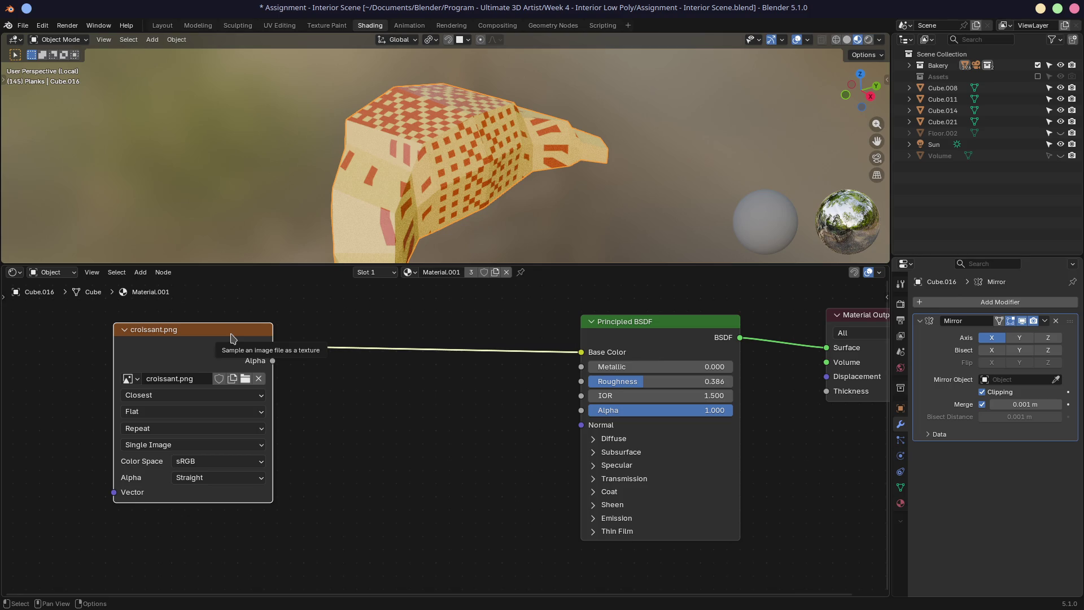
Step: Select the Principled BSDF, cancel the file browser opened by Ctrl+O, and go to the web browser
left_click(619, 351)
key("ctrl+o")
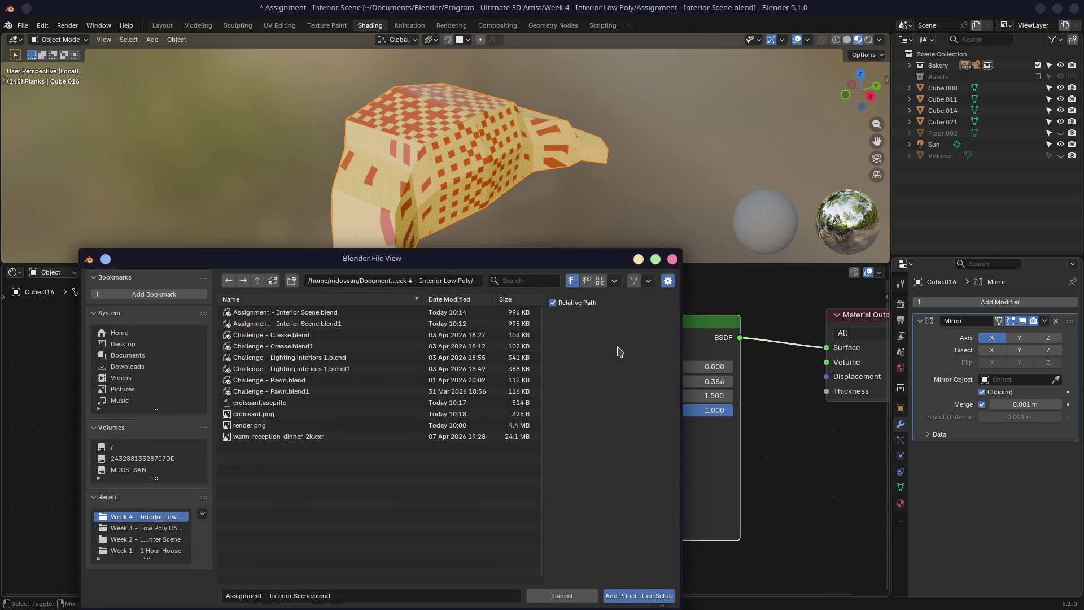
key("Escape")
key("alt+Tab")
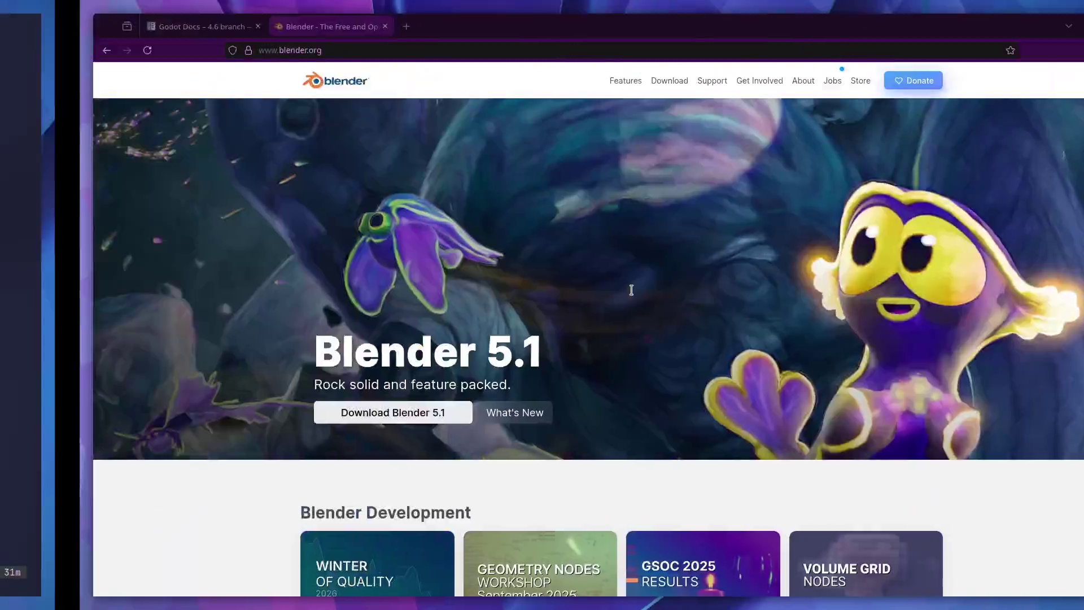
Step: Search 'blender node wrangler' in a new tab and open the Blender manual's Node Wrangler page
left_click(328, 27)
type("b")
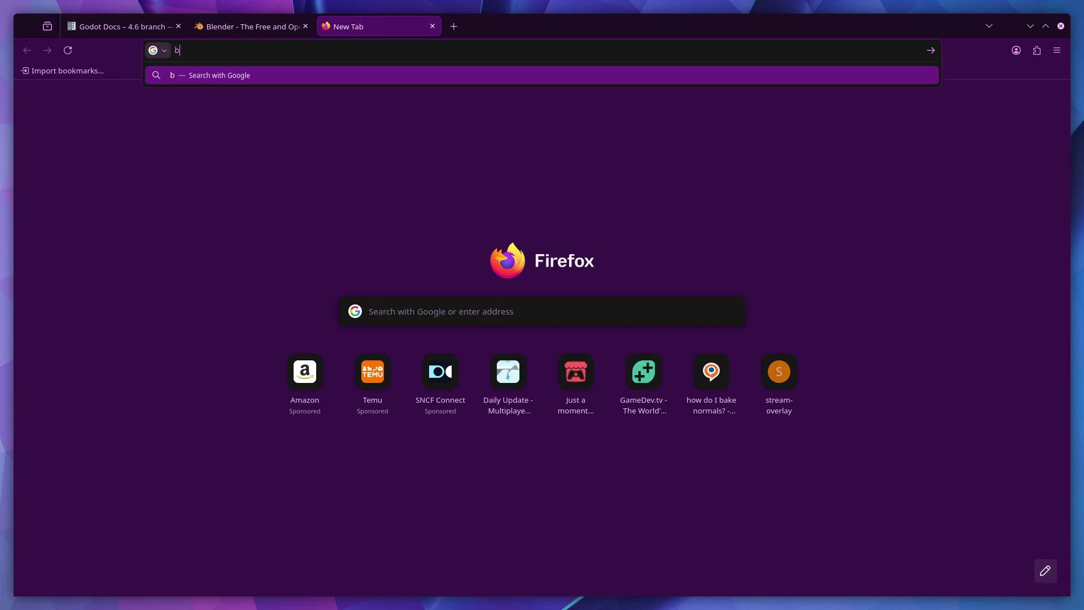
type("lender node")
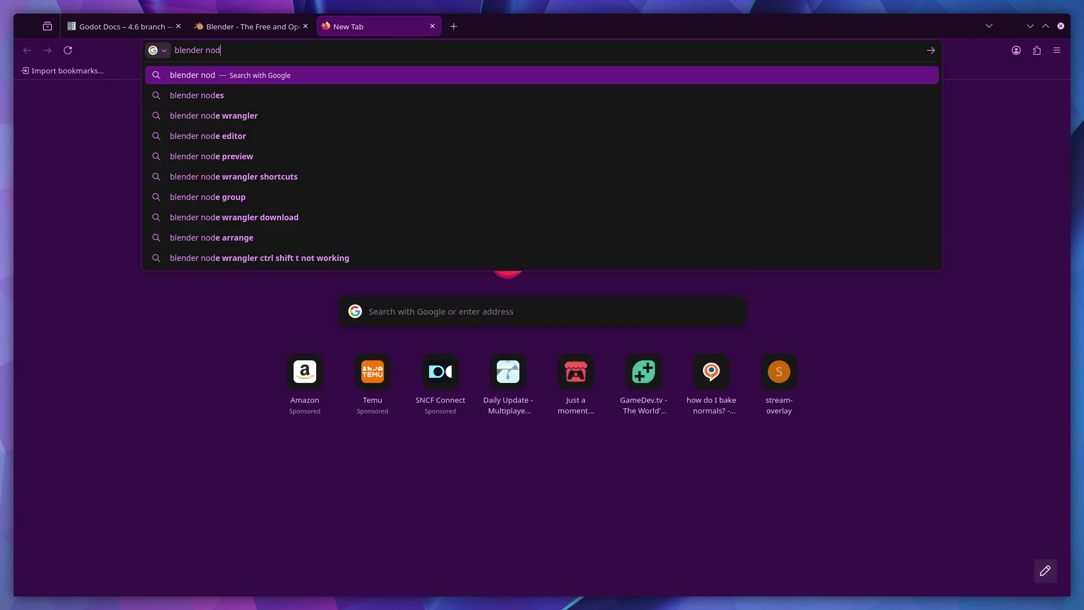
key("Down")
key("Down")
key("Return")
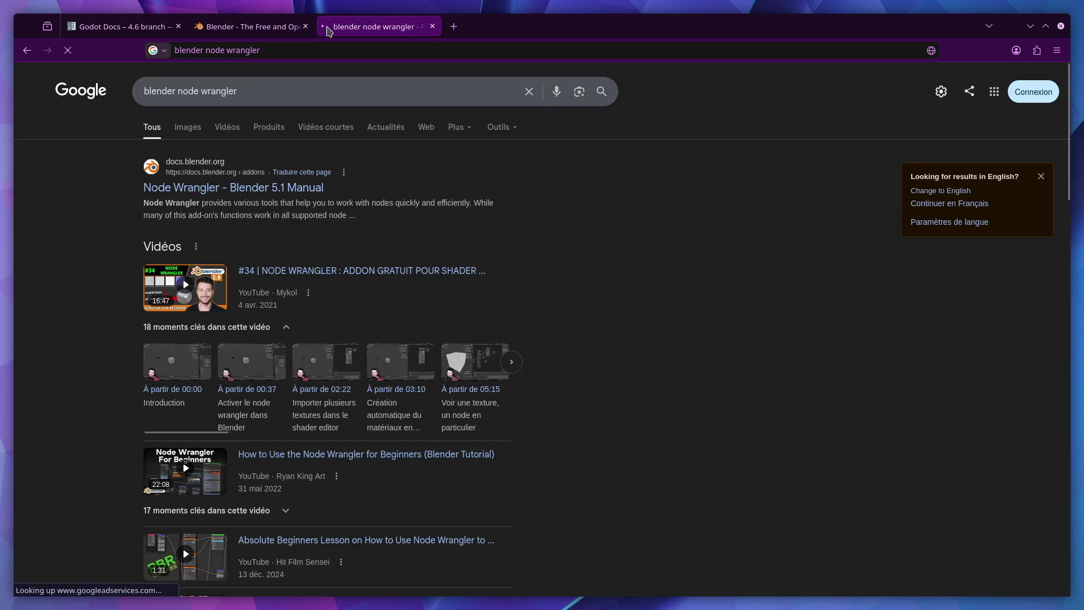
left_click(229, 181)
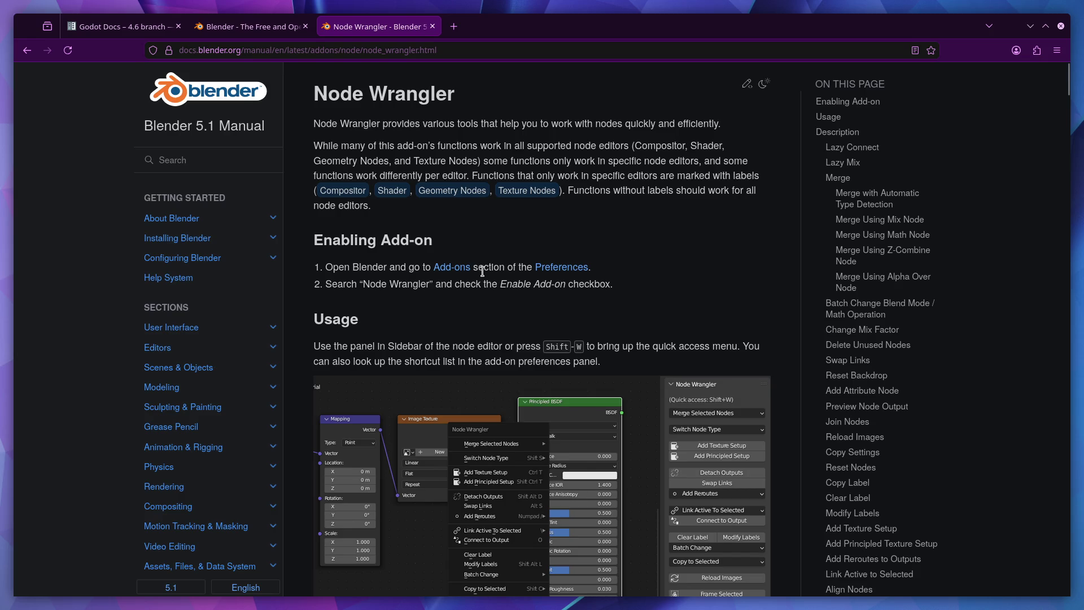
Step: Read down to the page's Usage section, then return to Blender
scroll(486, 291, "down", 2)
scroll(496, 338, "up", 2)
scroll(408, 332, "down", 1)
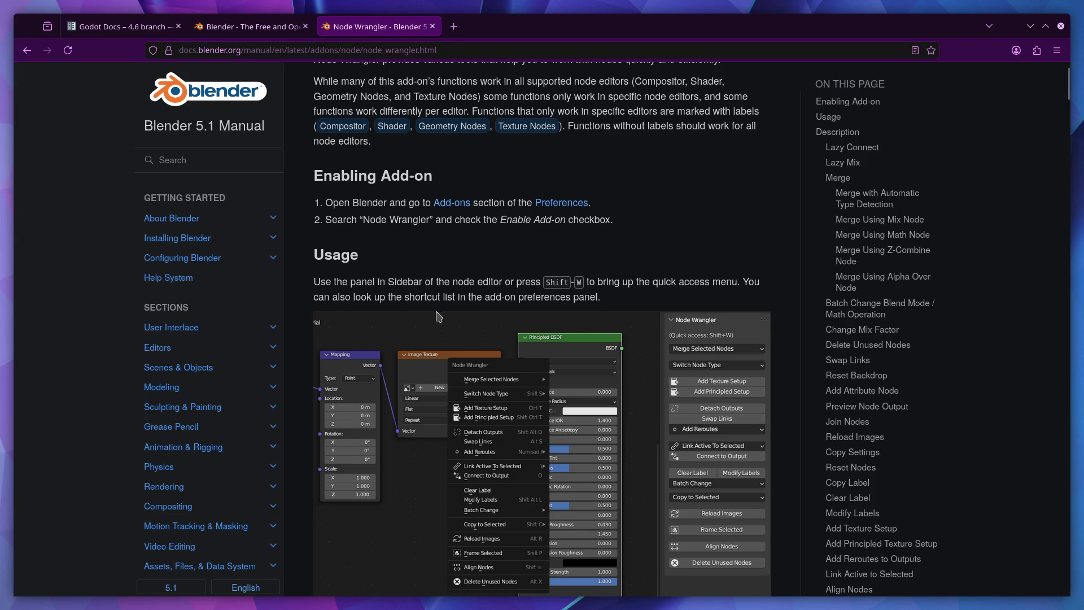
scroll(439, 317, "down", 2)
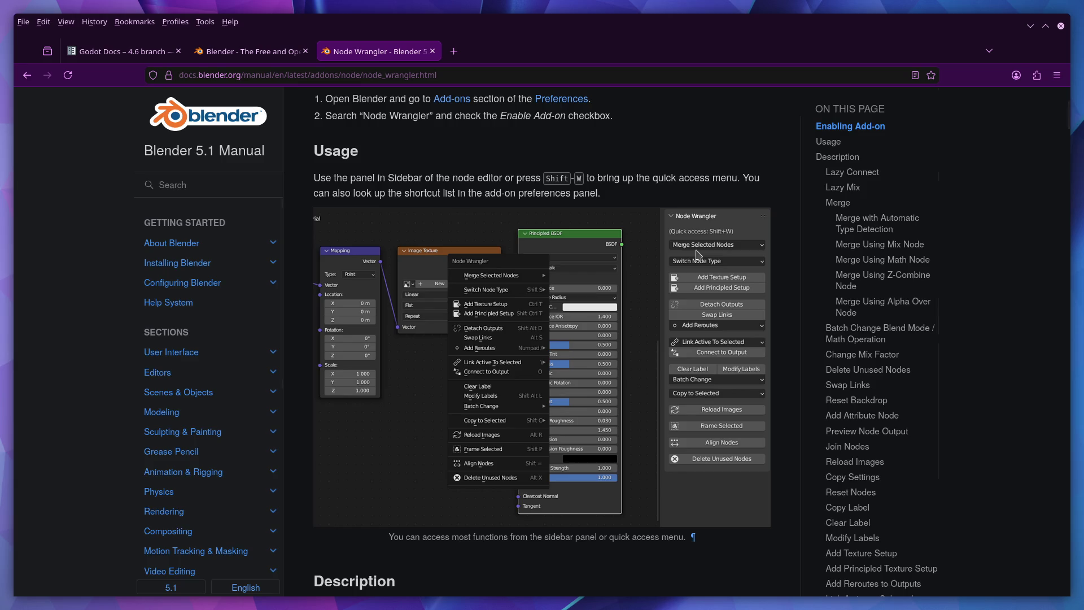
key("alt+Tab")
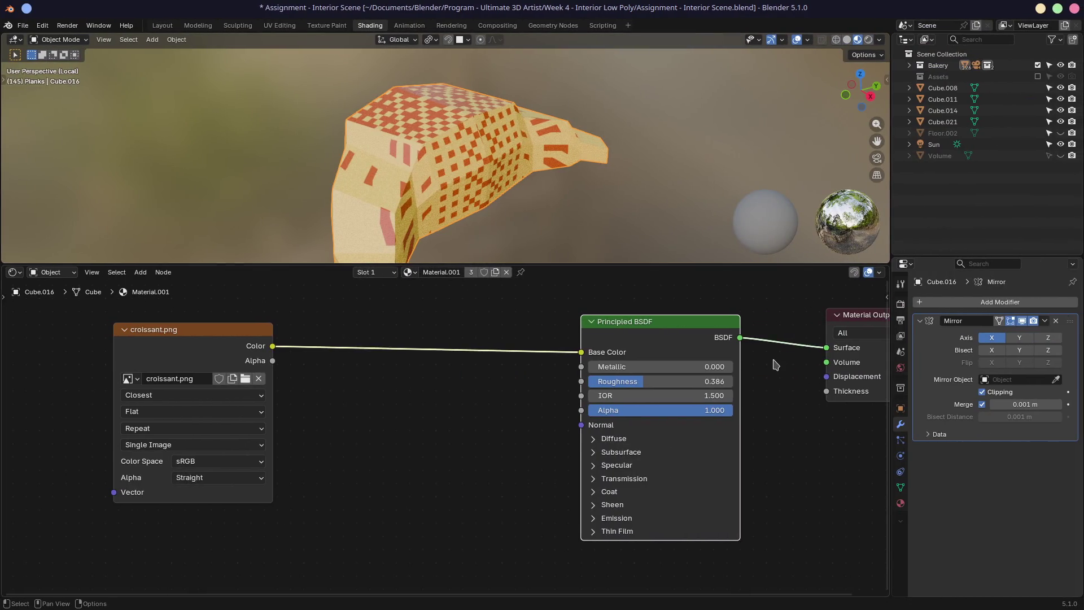
Step: With Principled BSDF selected, run Node Wrangler's Add Texture Setup from the N side panel
key("n")
left_click(883, 422)
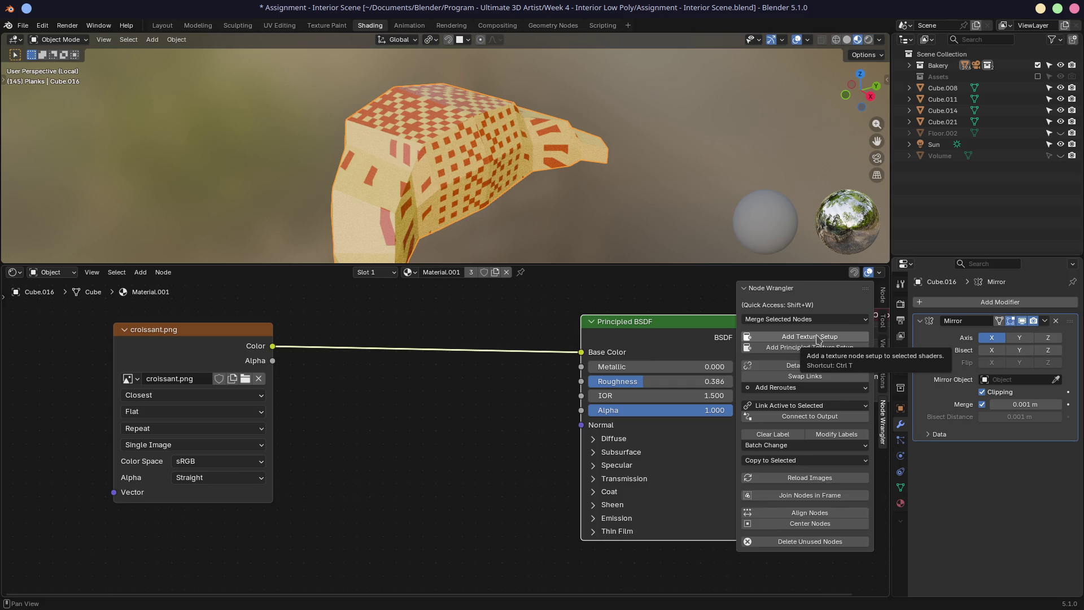
left_click(817, 338)
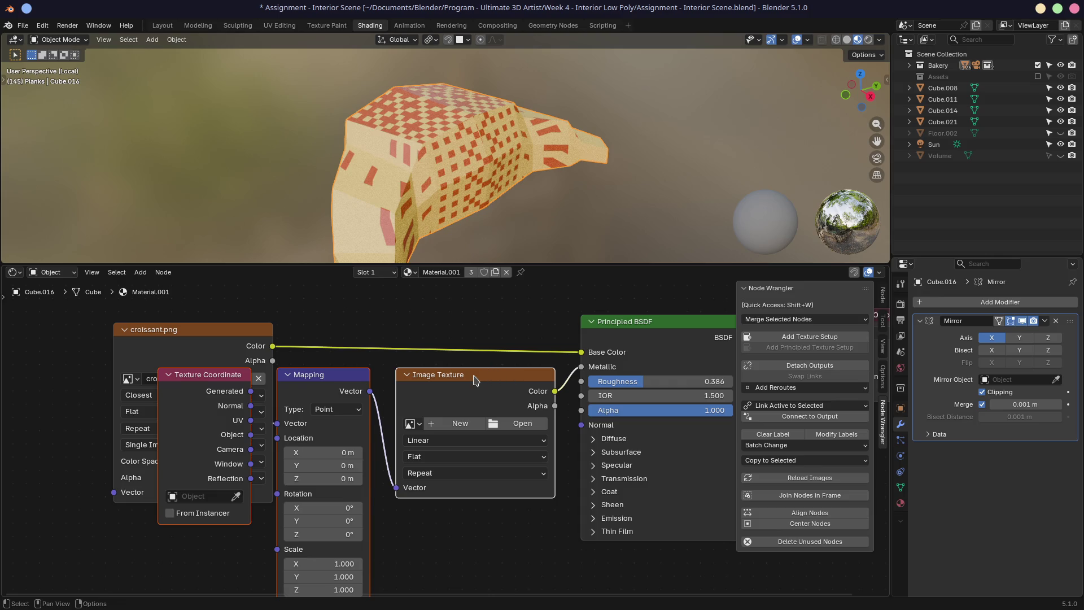
Step: Place the new texture nodes, wire the new image into Base Color, and delete the old croissant.png node
left_click(430, 372)
left_click_drag(515, 387, 581, 351)
mouse_move(224, 353)
left_mouse_down()
mouse_move(236, 337)
mouse_move(348, 336)
left_mouse_up()
right_click(342, 323)
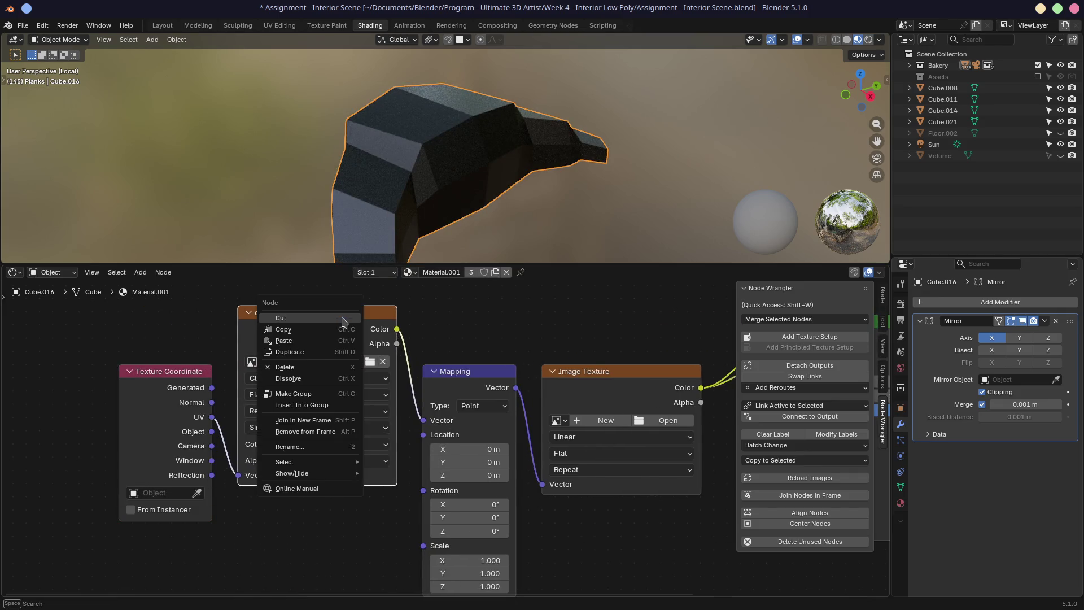
key("Escape")
key("x")
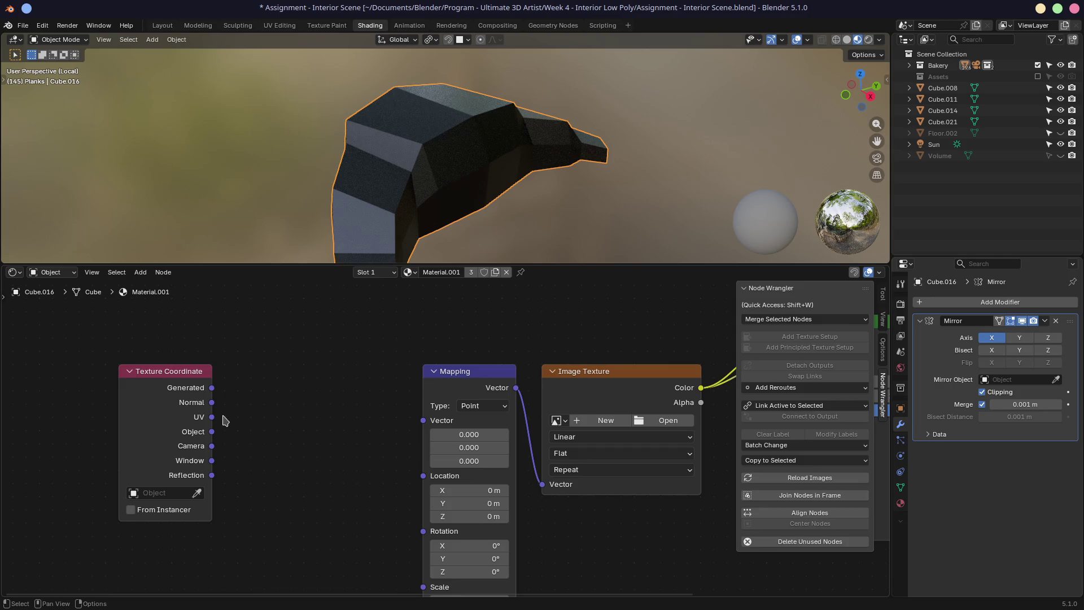
Step: Delete the Image Texture, Mapping and Texture Coordinate nodes, then add a fresh Node Wrangler texture setup
left_click_drag(212, 401, 415, 423)
key("Escape")
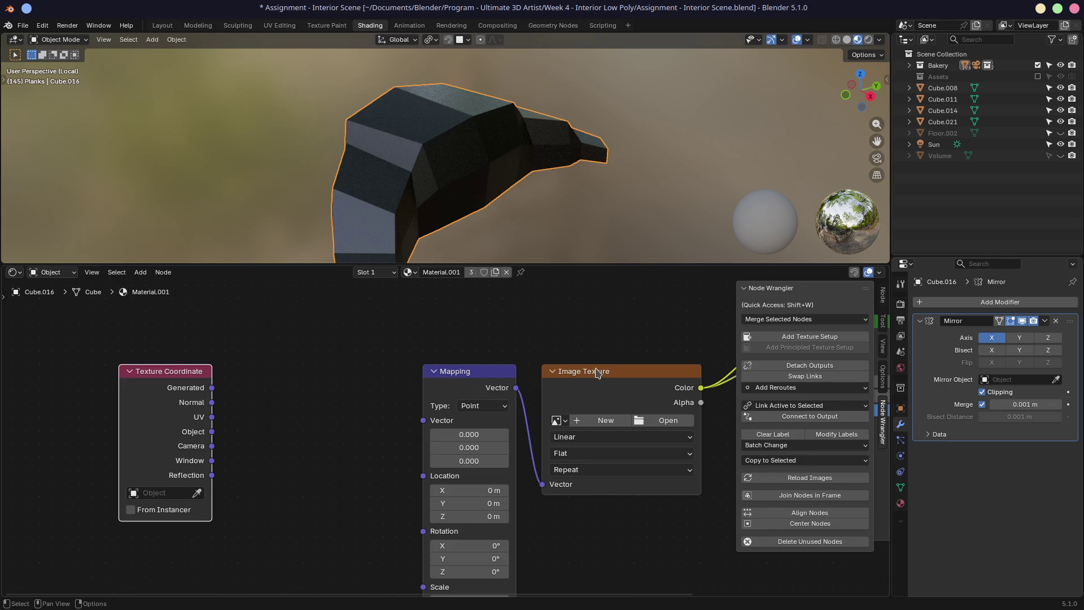
left_click(588, 375)
key("x")
left_click(468, 372)
key("x")
left_click(181, 389)
key("x")
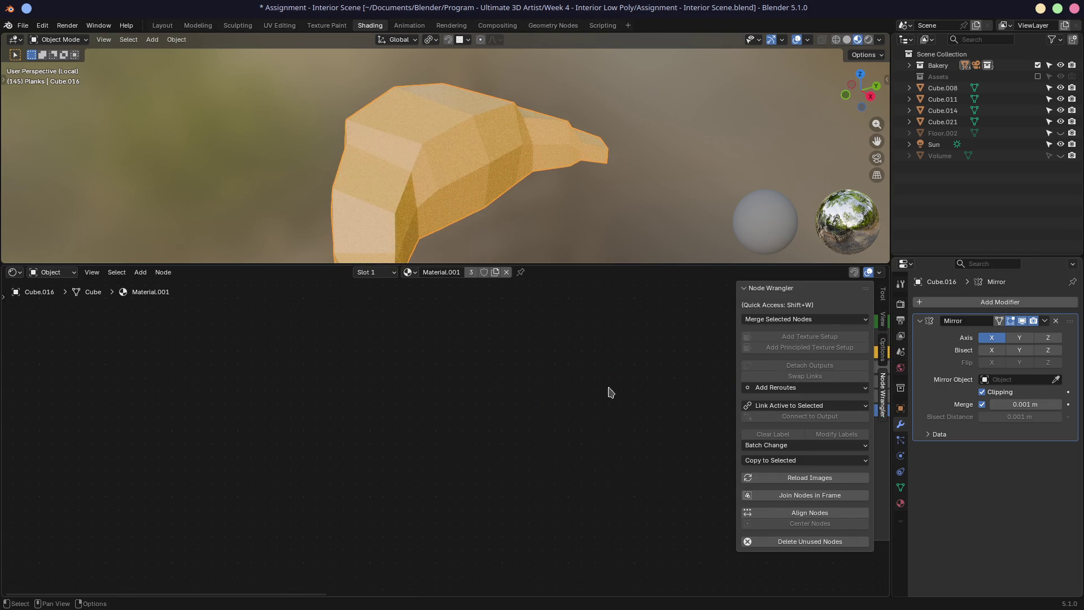
scroll(459, 358, "right", 5, "ctrl")
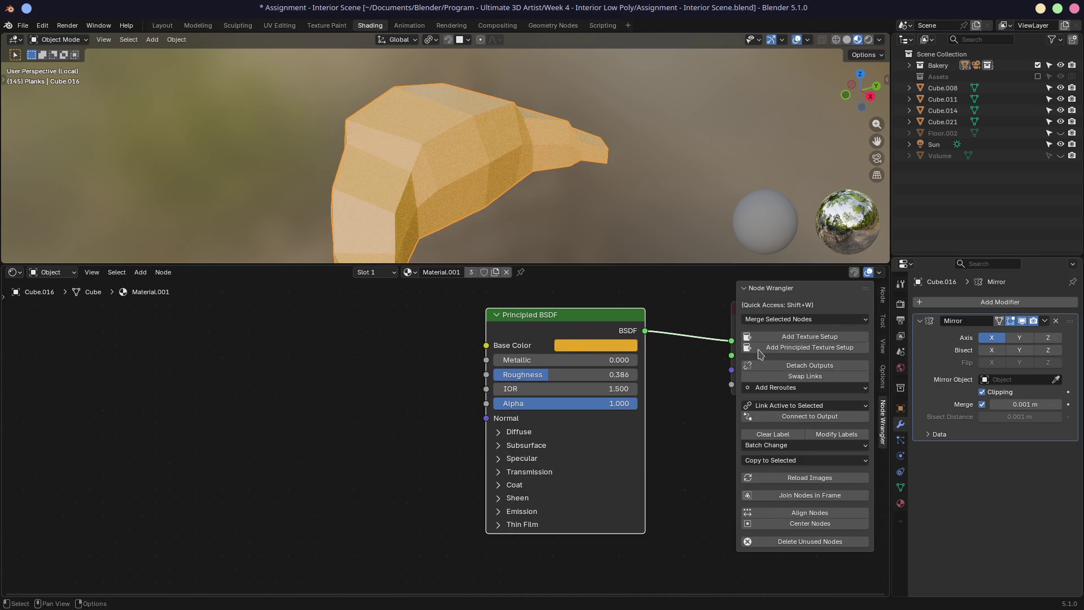
left_click(793, 337)
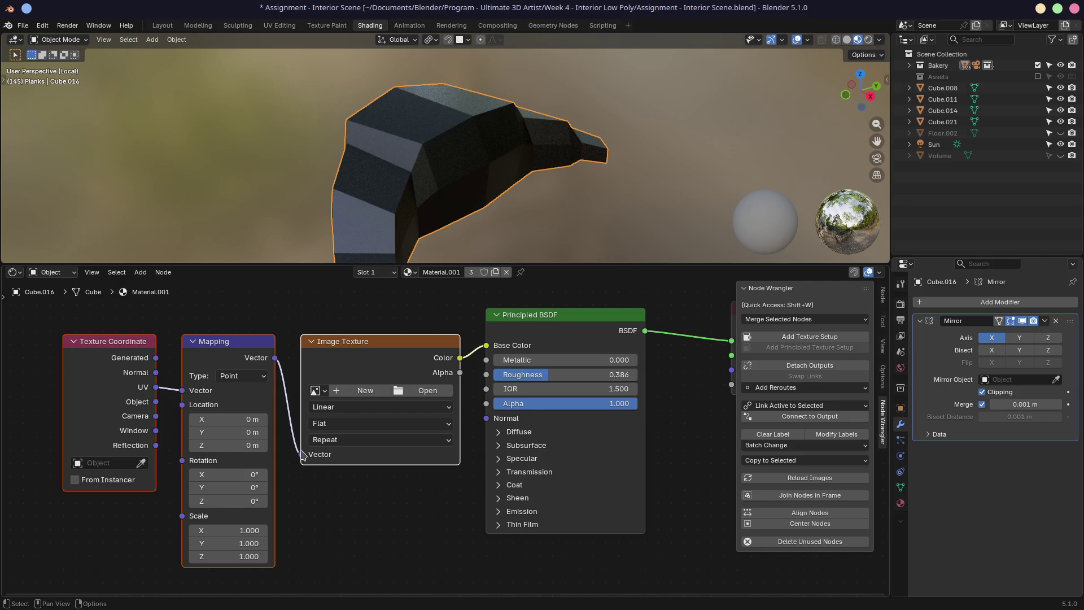
Step: Load croissant.png into the new Image Texture node and set its Interpolation to Closest
left_click_drag(131, 344, 142, 345)
right_click(142, 344)
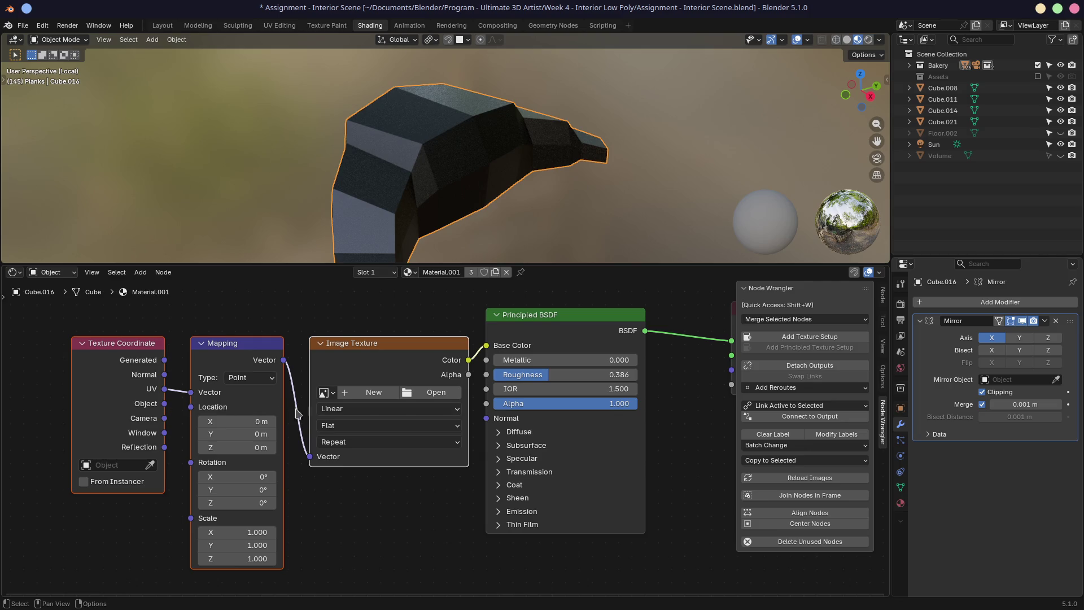
left_click(418, 393)
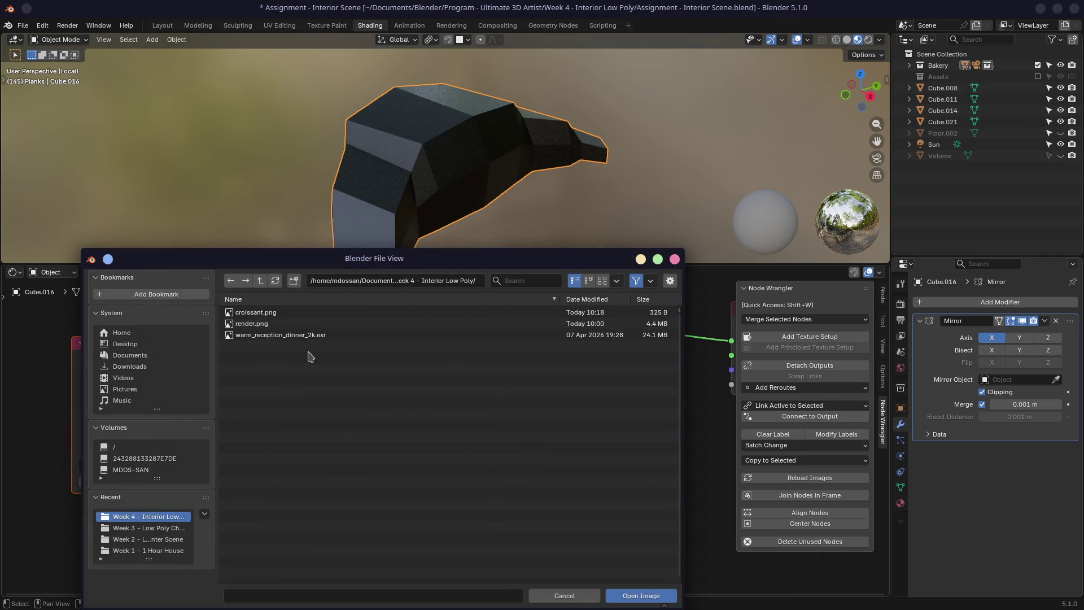
double_click(255, 312)
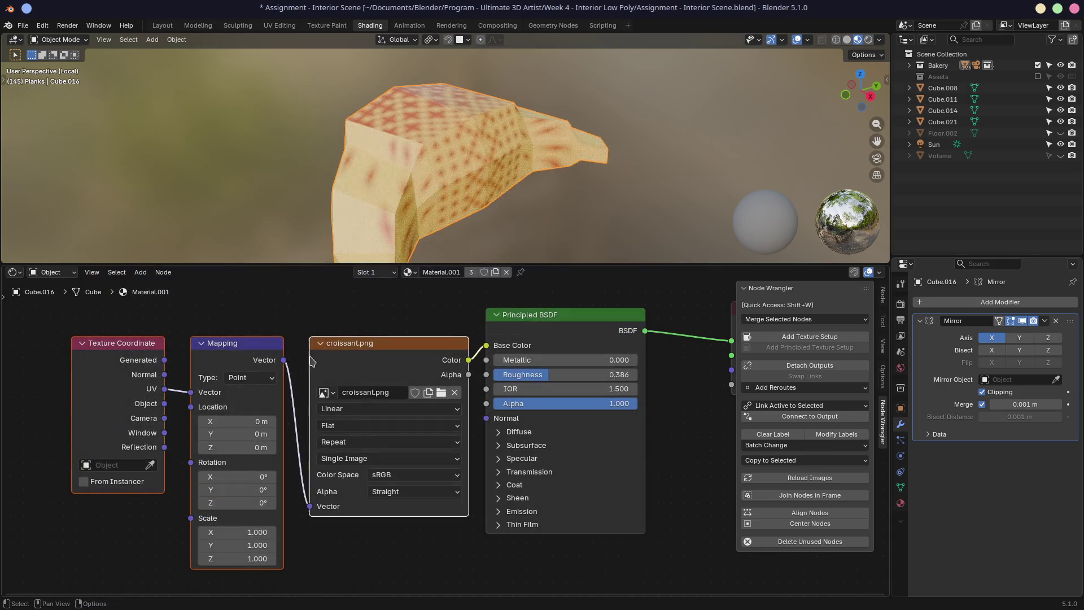
left_click(379, 418)
left_click(348, 456)
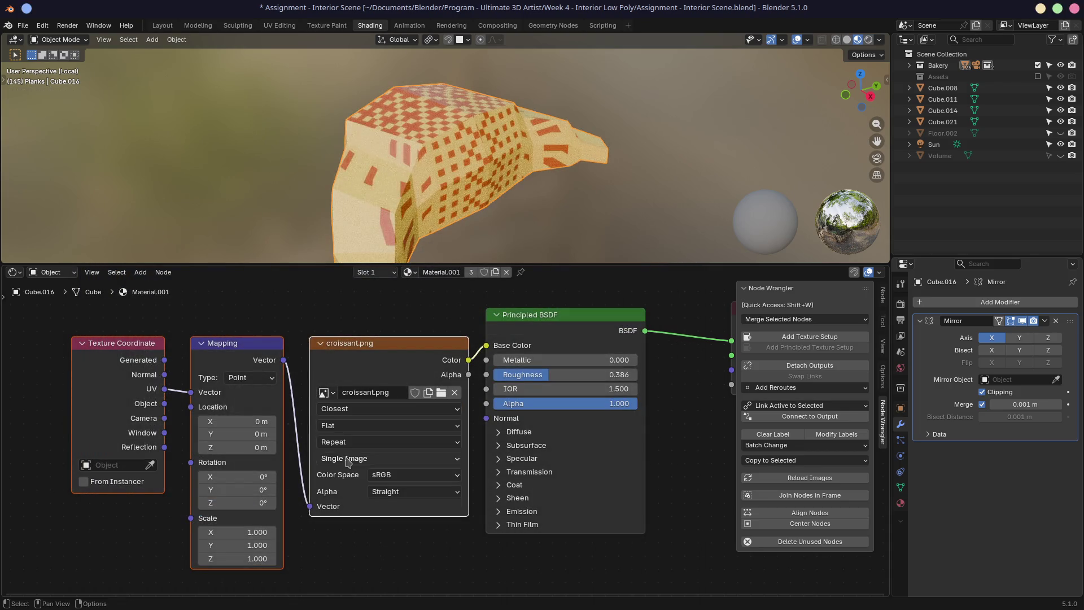
left_click_drag(258, 393, 252, 387)
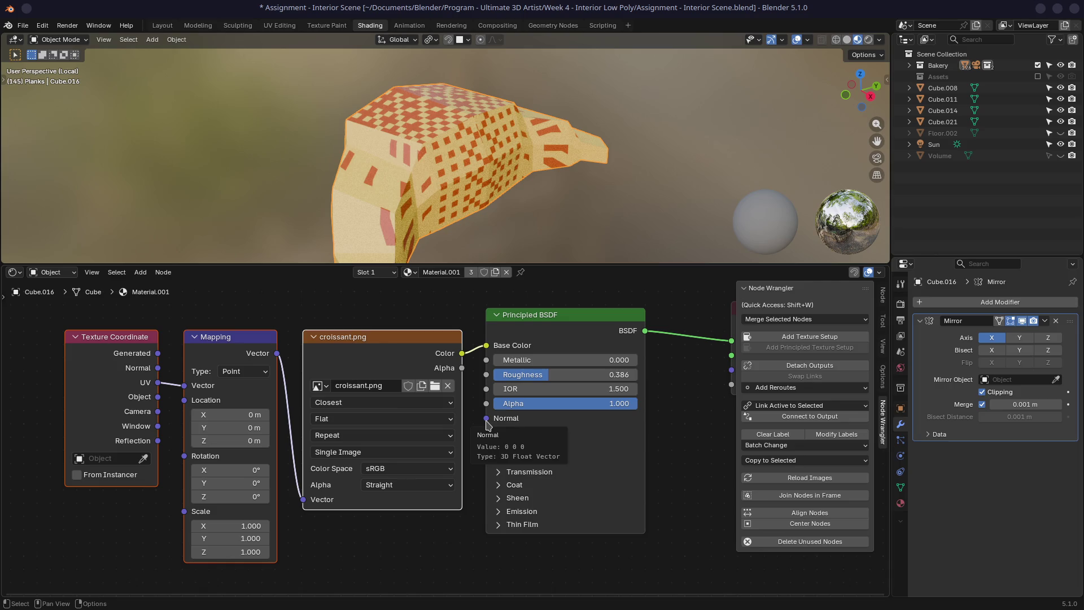
Step: Move the three texture nodes left with G, pan the node view, and switch to Firefox
key("g")
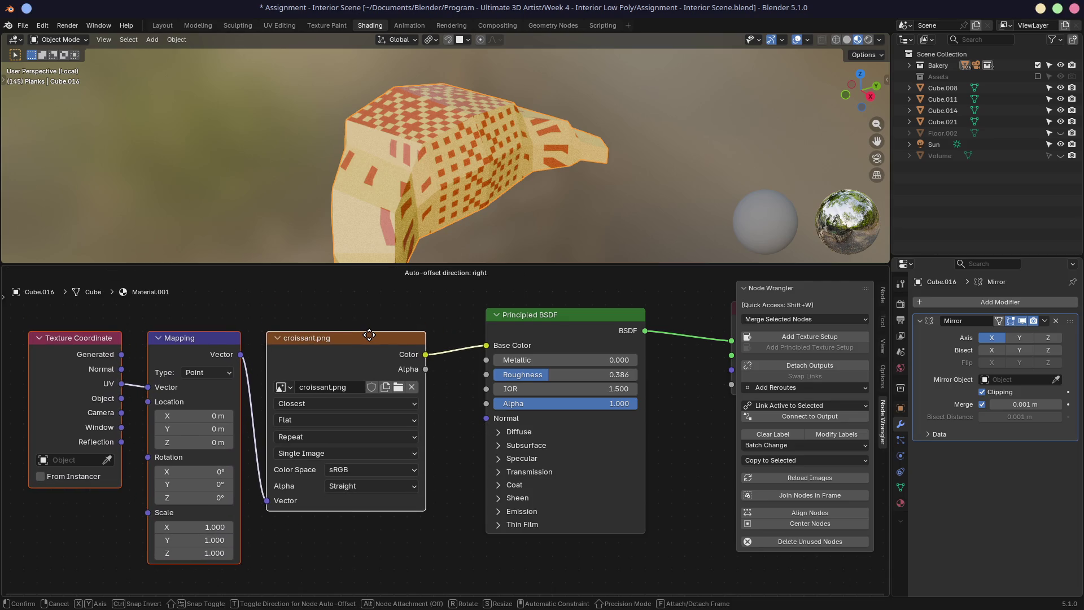
left_click(368, 334)
mouse_move(447, 311)
middle_mouse_down()
mouse_move(302, 319)
mouse_move(439, 317)
middle_mouse_up()
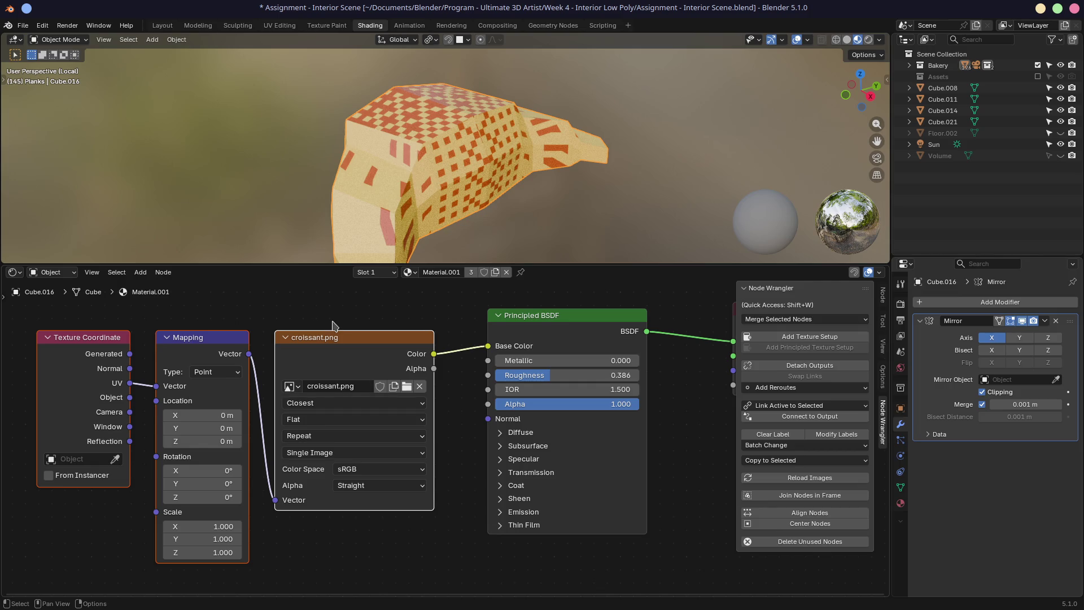
key("alt+Tab")
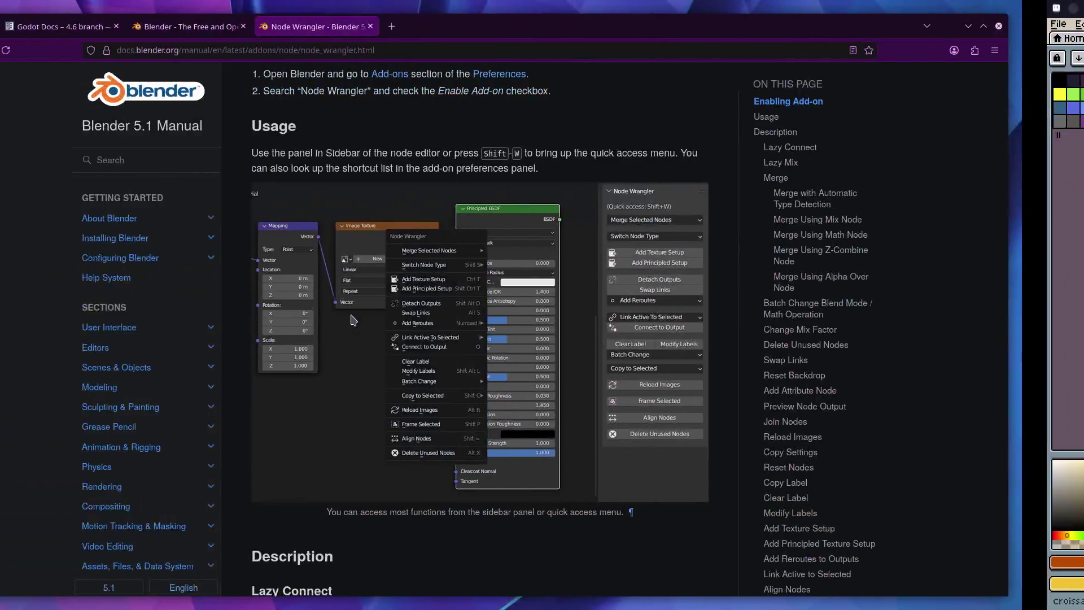
Step: Google 'blender map texture height to mesh' in a new Firefox tab
key("ctrl+l")
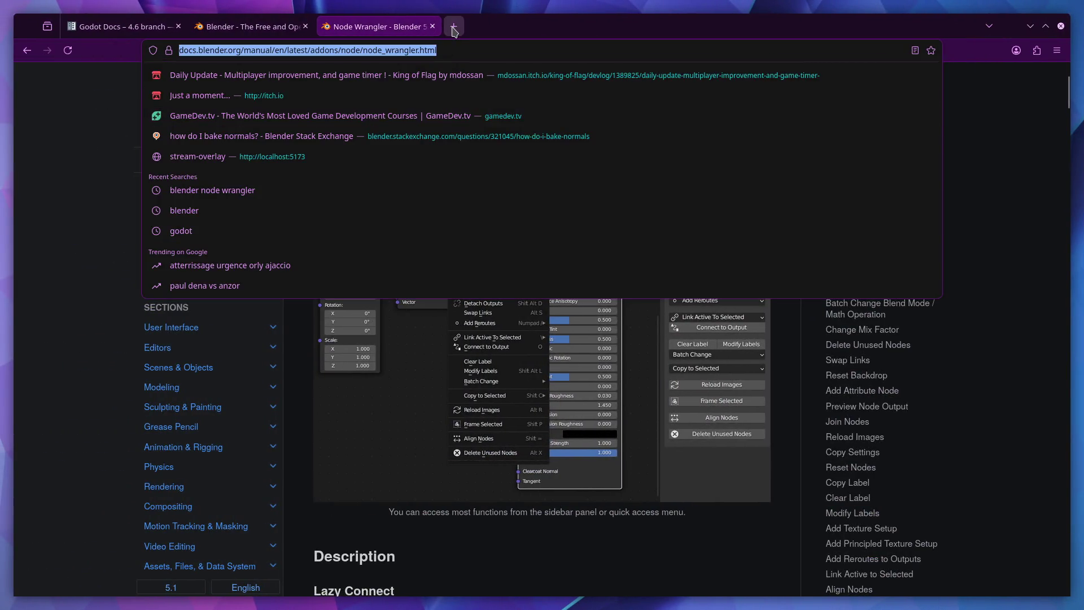
left_click(453, 27)
type("blender ")
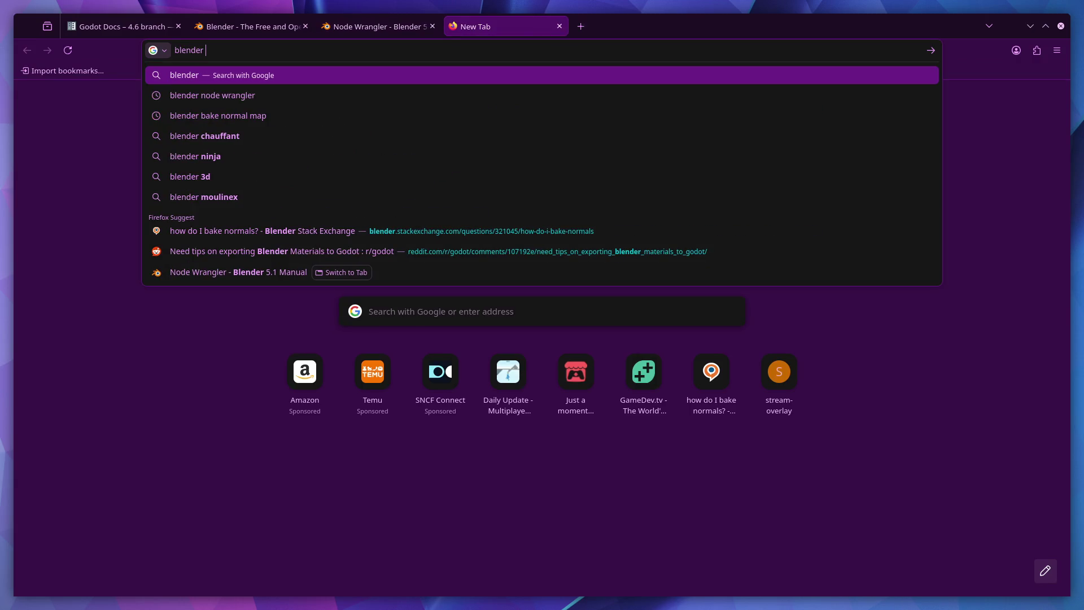
type("map")
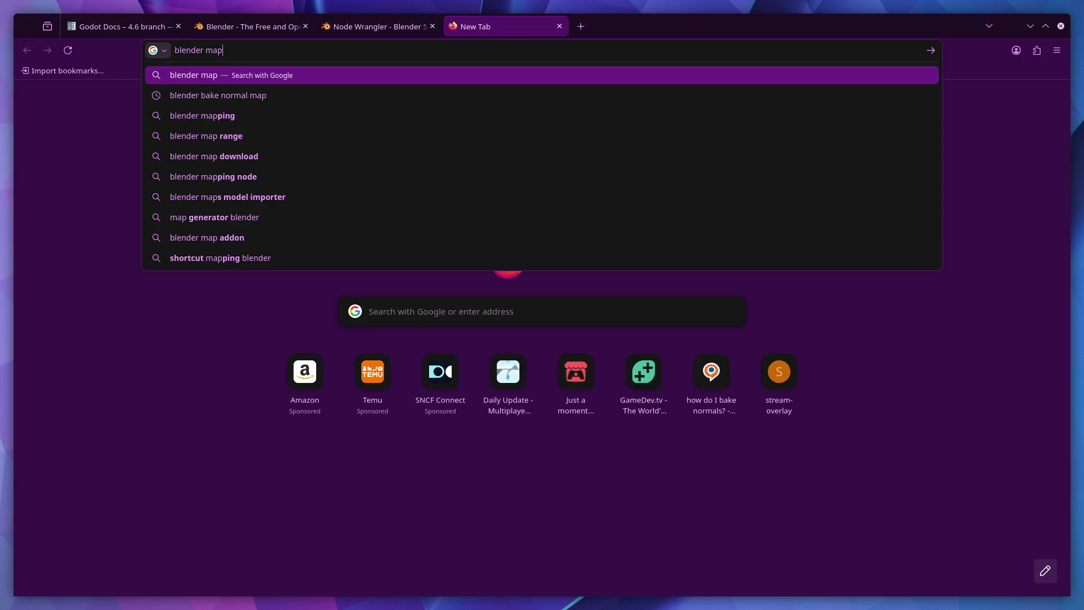
type(" texture ")
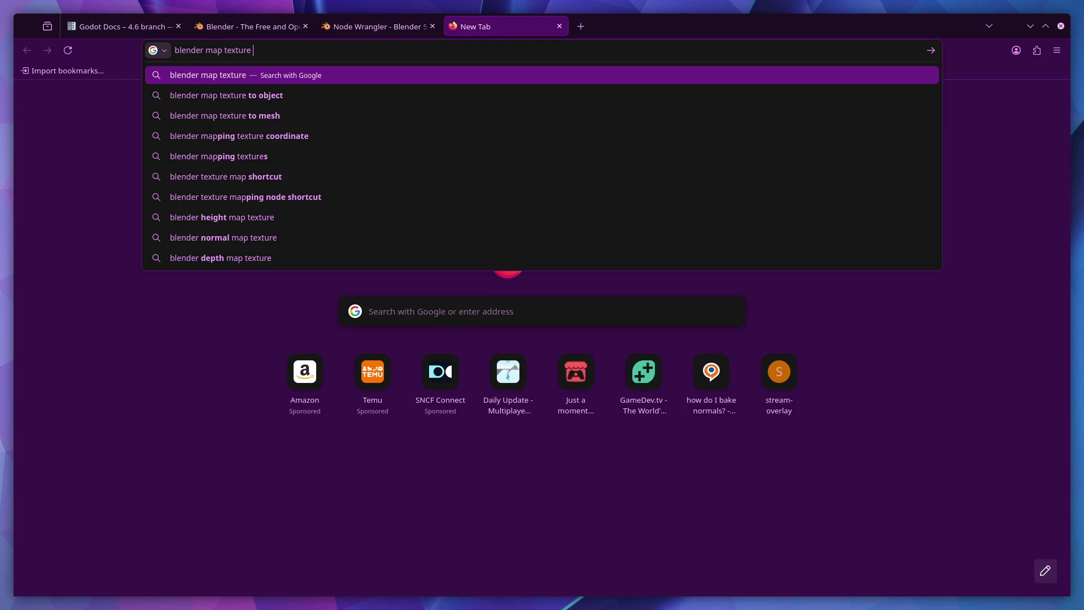
type("hei")
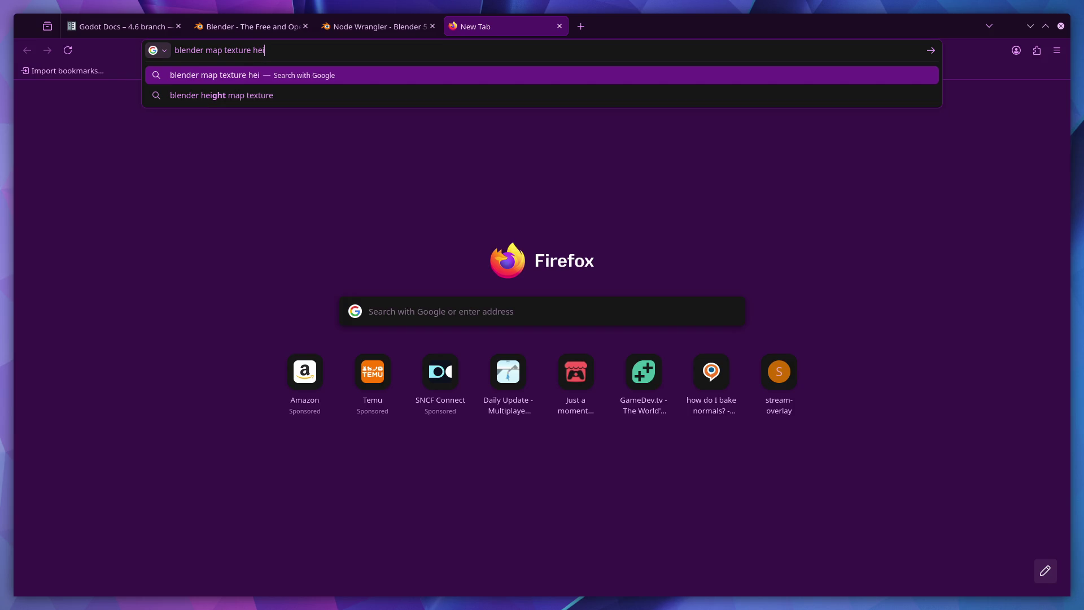
type("ght")
type(" to ")
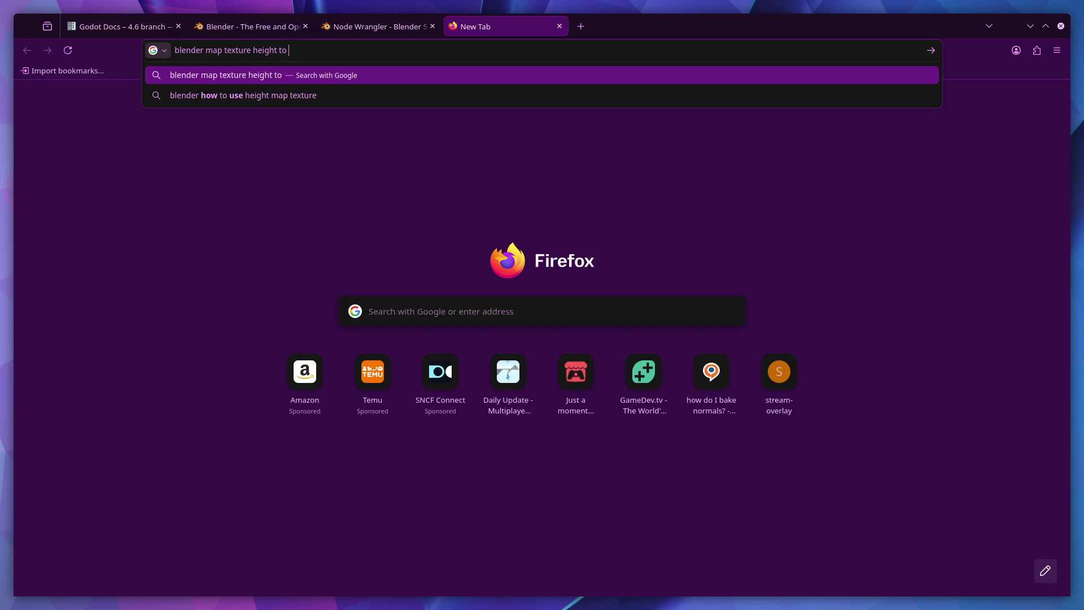
type("mode")
key("BackSpace")
key("BackSpace")
key("BackSpace")
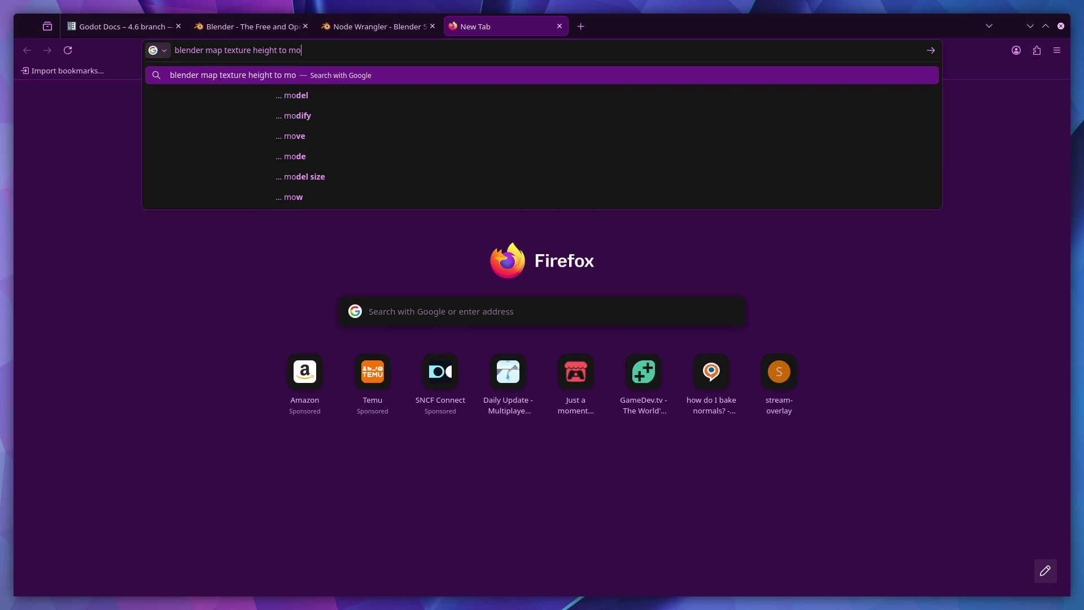
type("mesh")
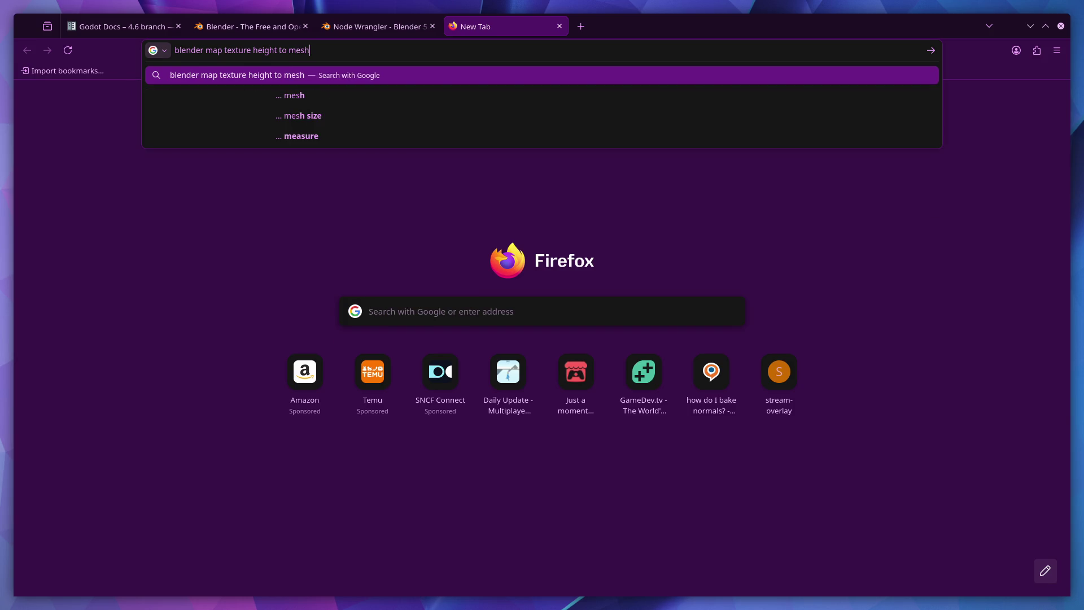
key("Return")
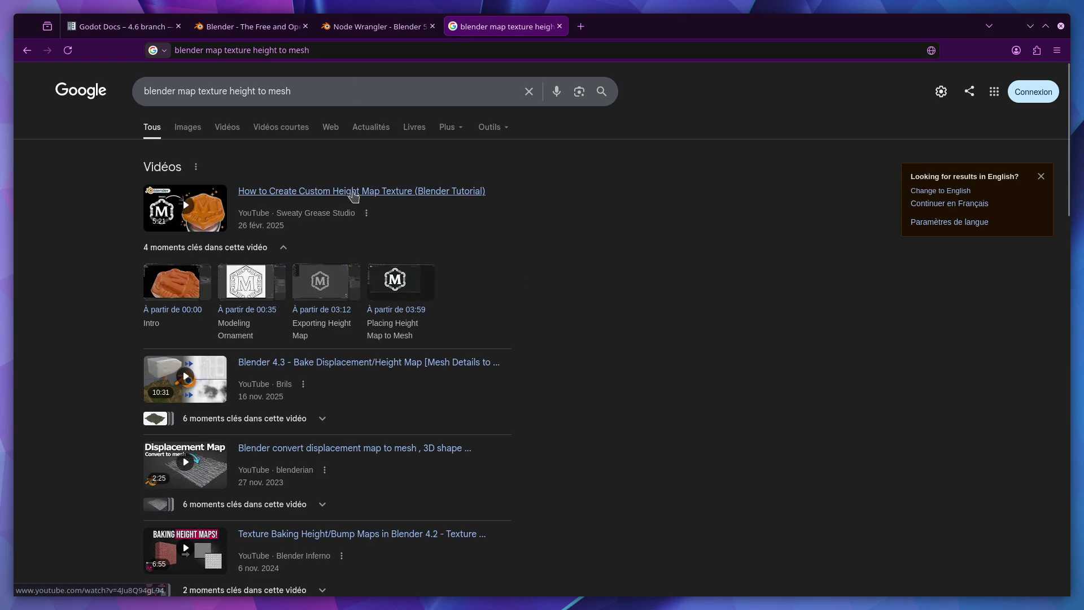
left_click(303, 95)
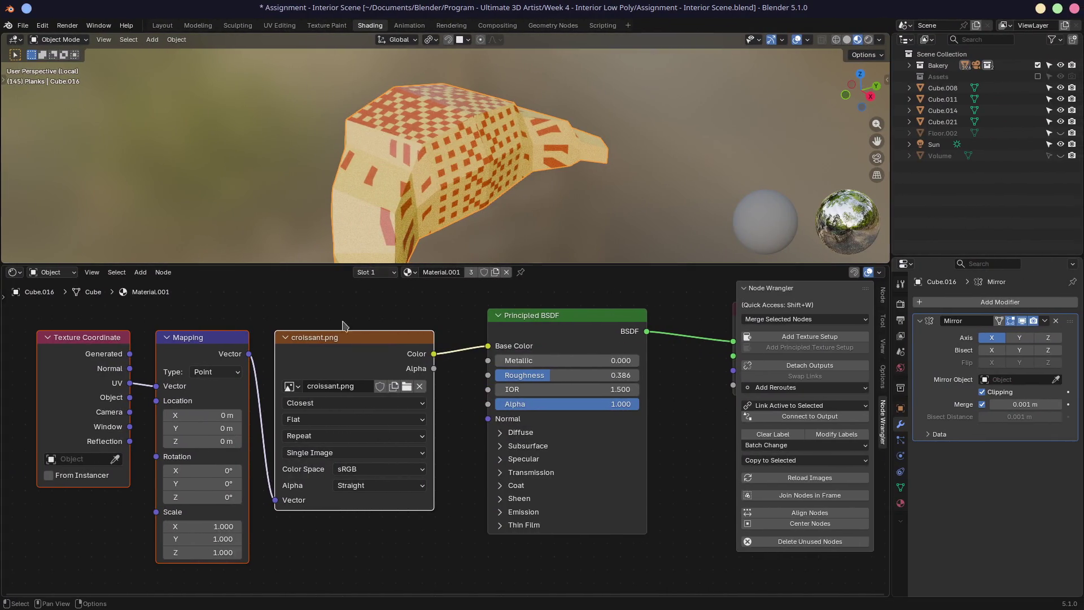
middle_click_drag(291, 308, 361, 294)
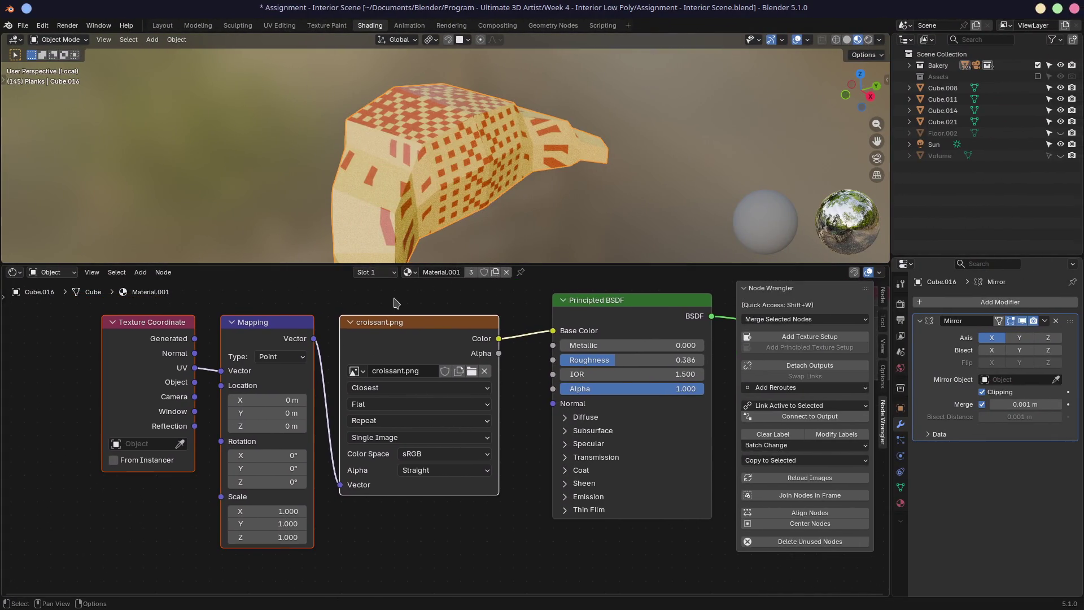
Step: Cut the Base Color link and delete the croissant.png, Mapping and Texture Coordinate nodes
left_click_drag(553, 330, 515, 333)
left_click(452, 347)
key("x")
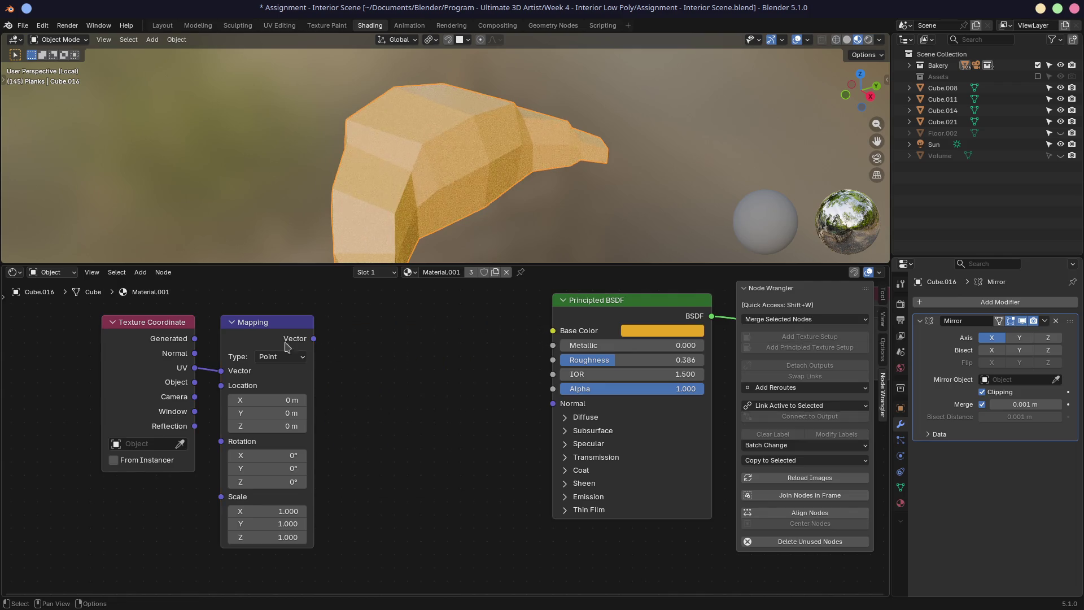
left_click(297, 347)
key("x")
left_click(185, 362)
key("x")
Step: Start a Principled Texture Setup on the Principled BSDF, cancel it, and frame the remaining nodes
left_click(603, 307)
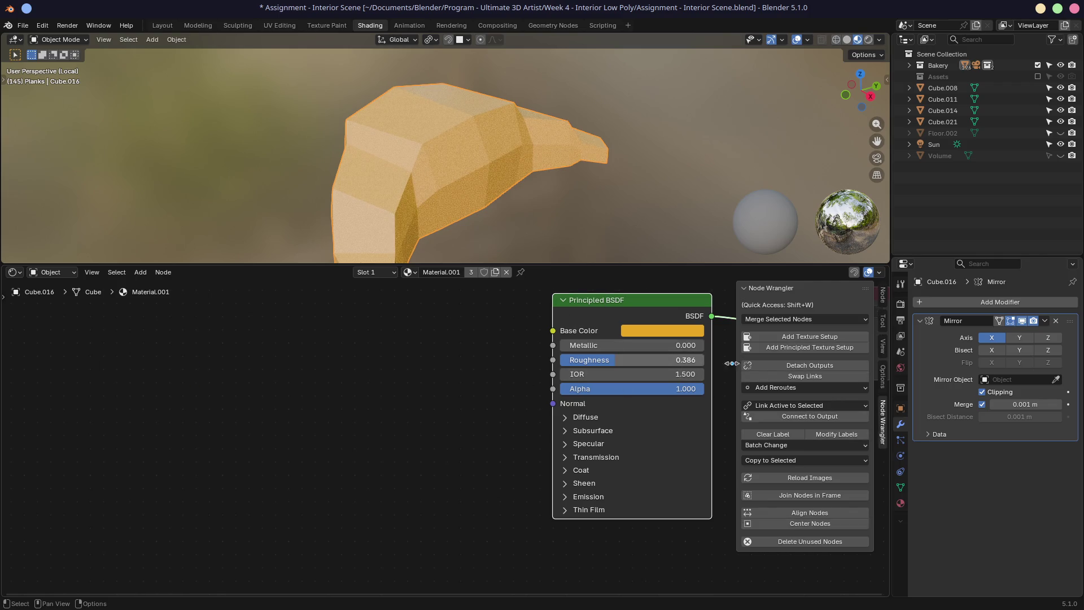
left_click(790, 319)
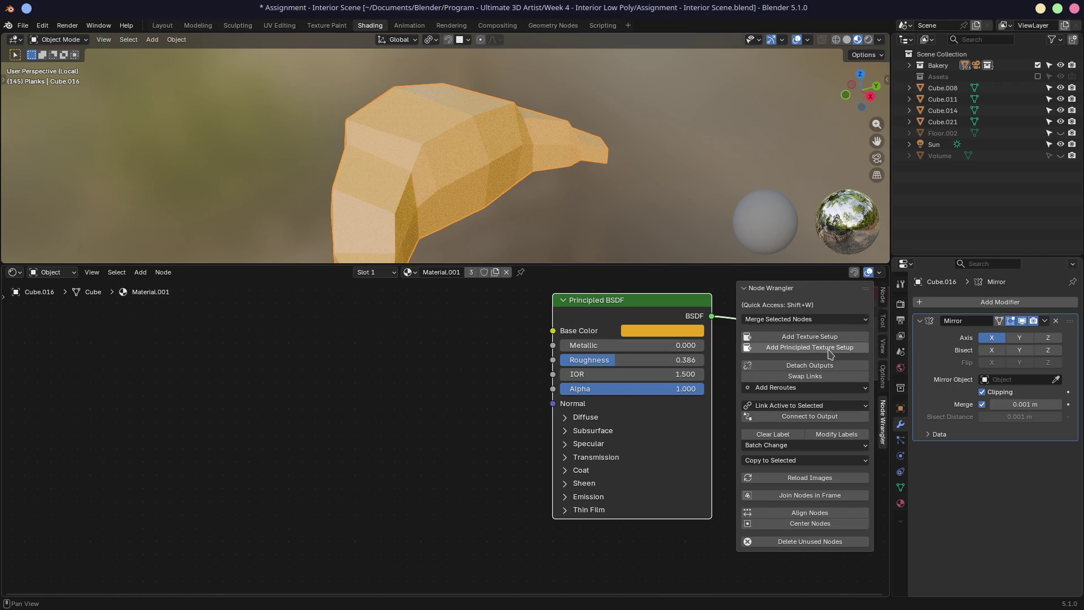
left_click(829, 355)
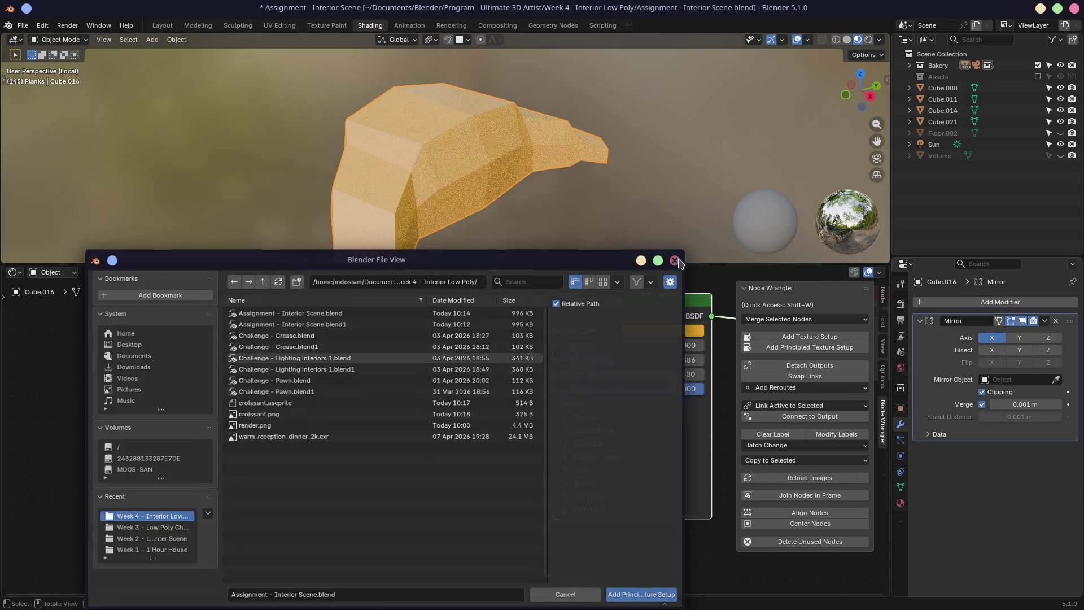
left_click(676, 260)
key("Home")
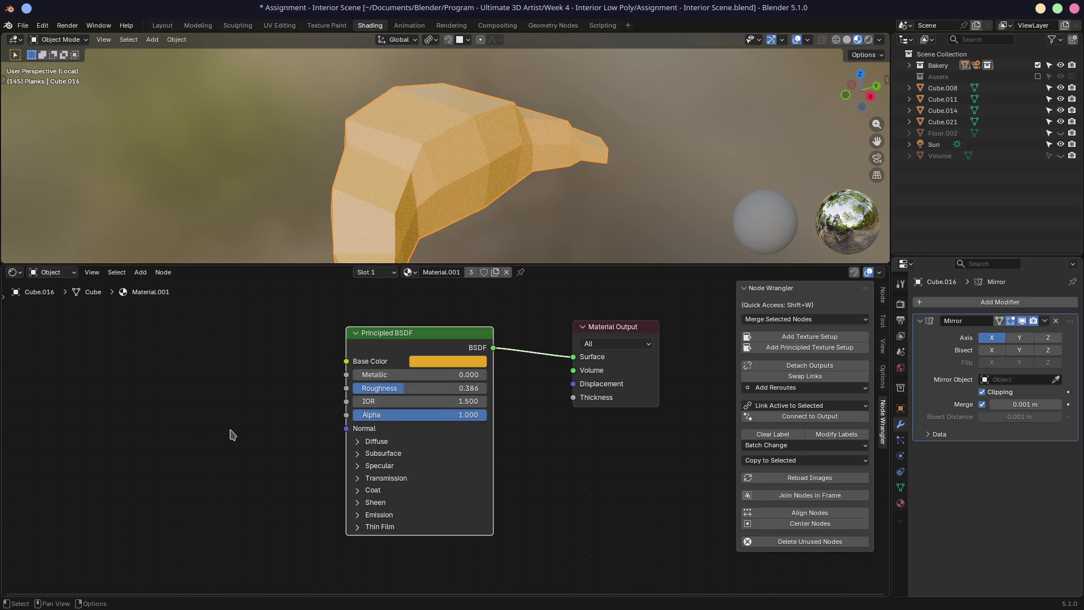
scroll(281, 421, "left", 5, "ctrl")
key("shift+a")
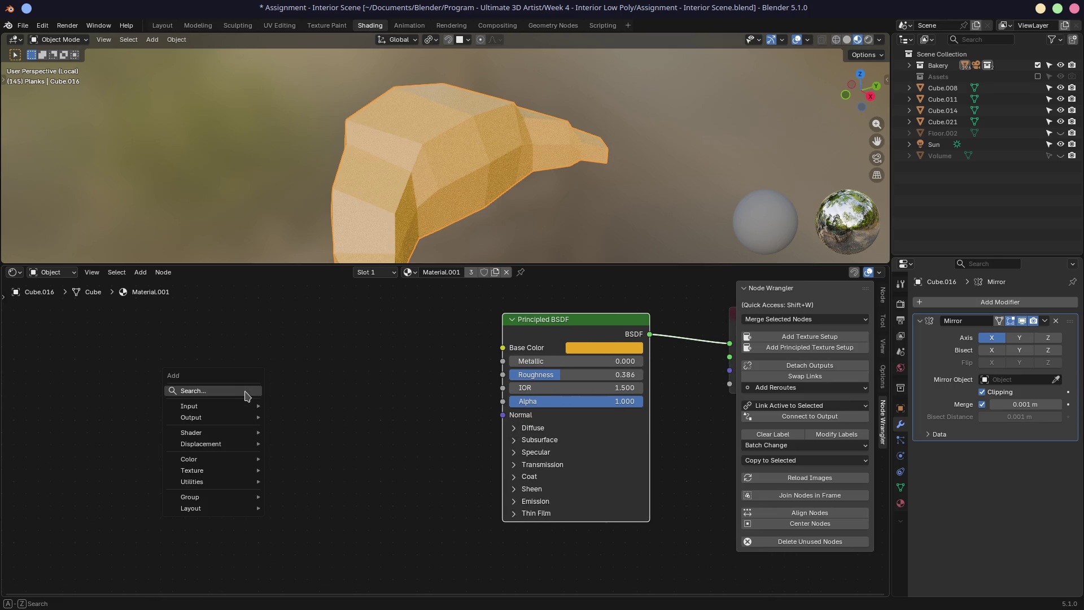
Step: Place an Input > Object Info node left of the Principled BSDF and orbit the croissant
mouse_move(240, 407)
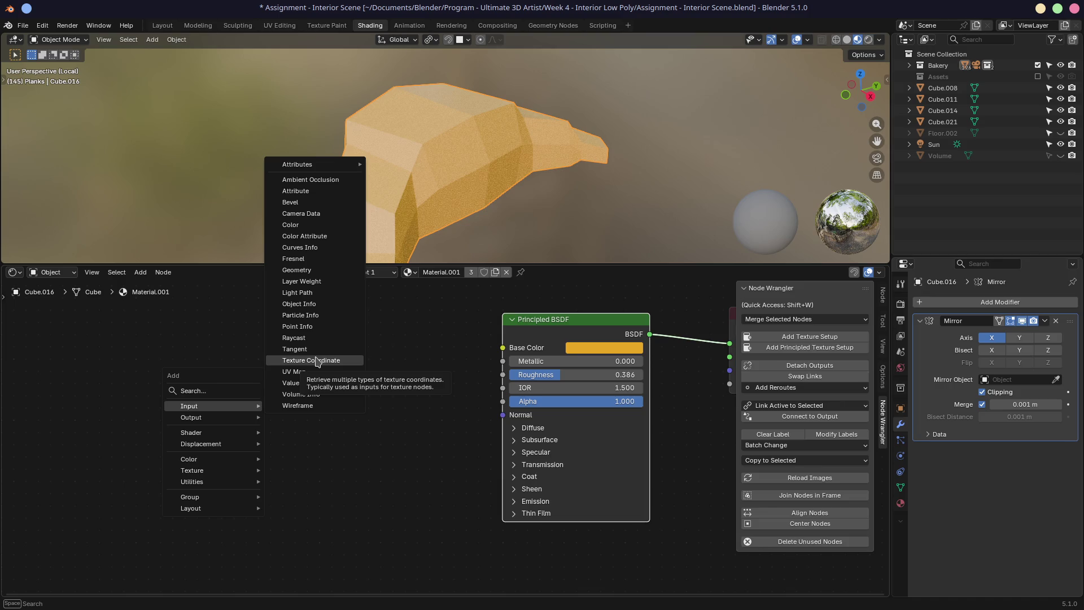
left_click(314, 304)
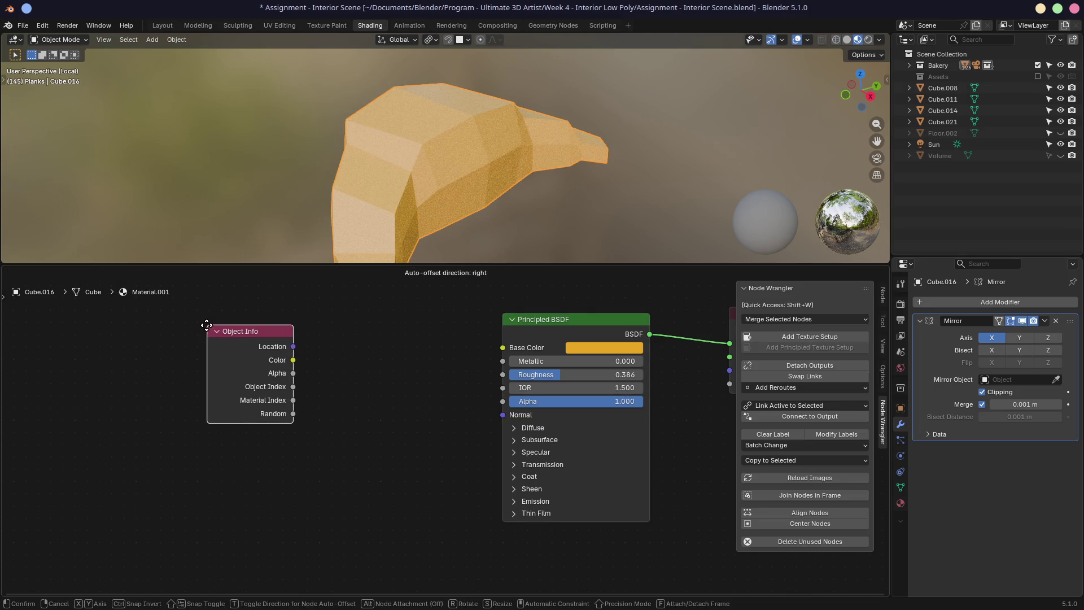
left_click(207, 325)
mouse_move(497, 138)
middle_mouse_down()
mouse_move(470, 131)
mouse_move(461, 108)
mouse_move(494, 145)
mouse_move(381, 143)
middle_mouse_up()
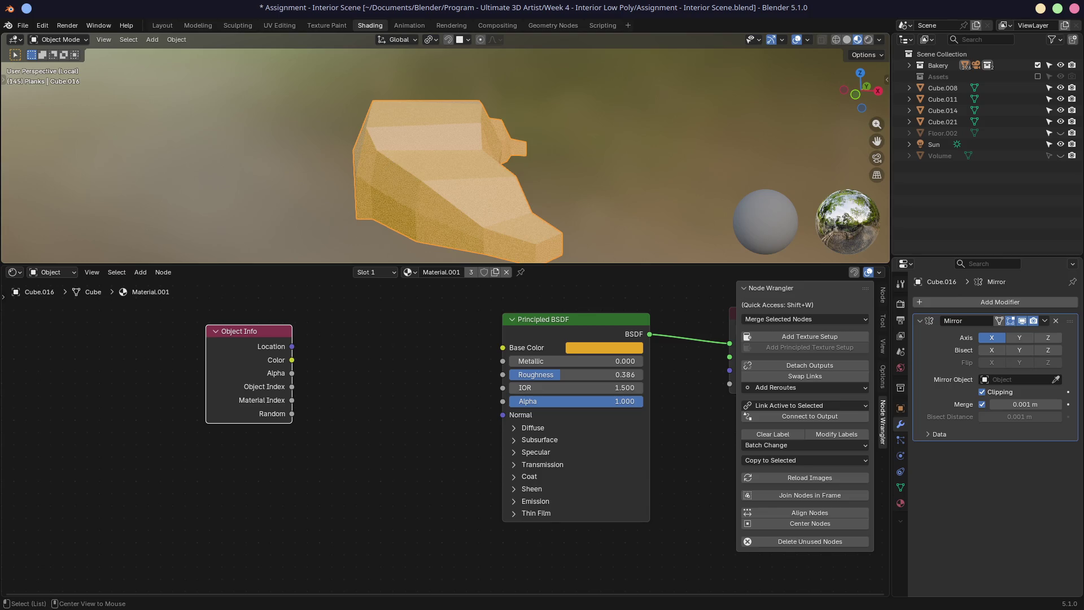
key("alt+Tab")
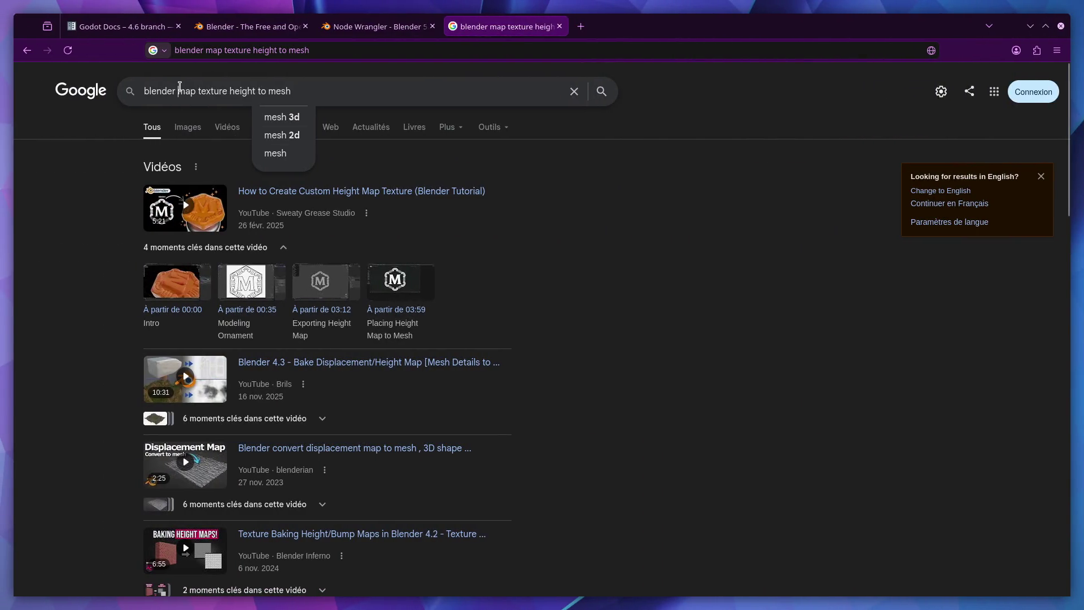
Step: Revise the Google query to 'blender map texture shader to height of mesh' and search again
left_click(180, 88)
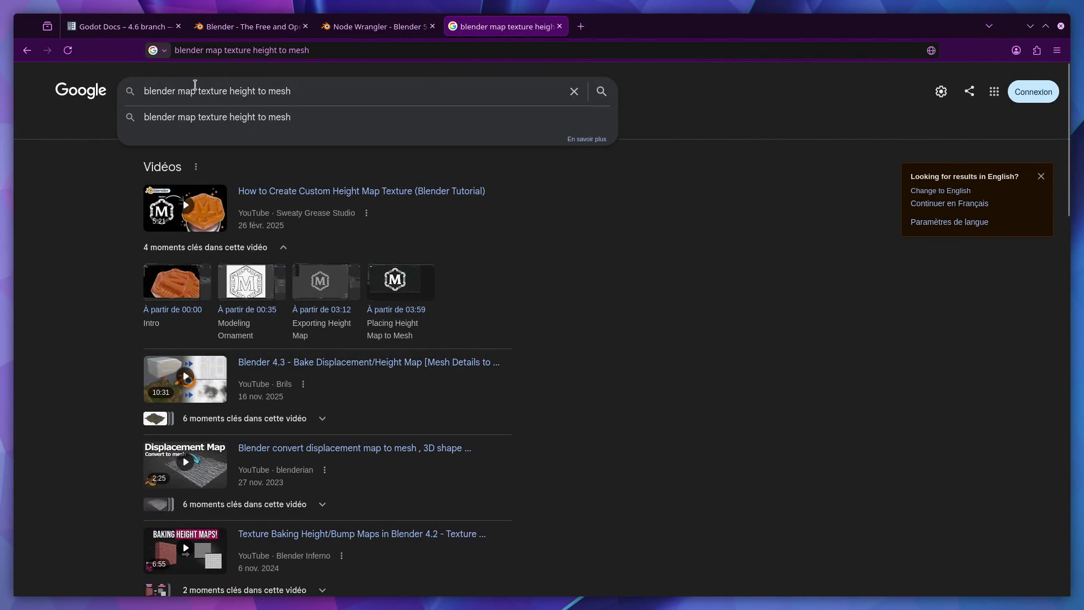
left_click(227, 89)
left_click_drag(292, 91, 261, 91)
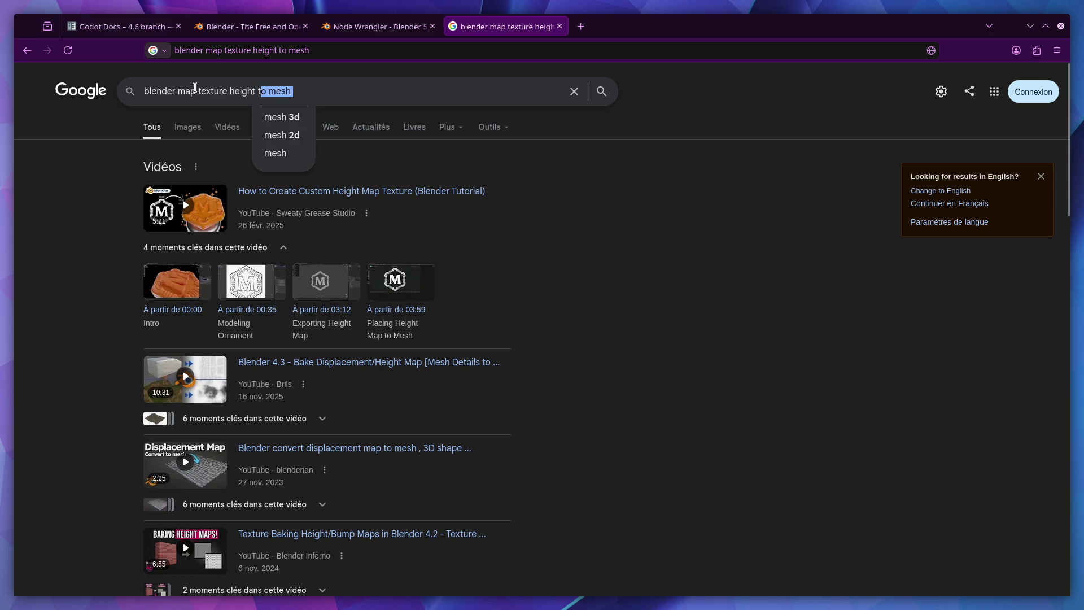
left_click(227, 90)
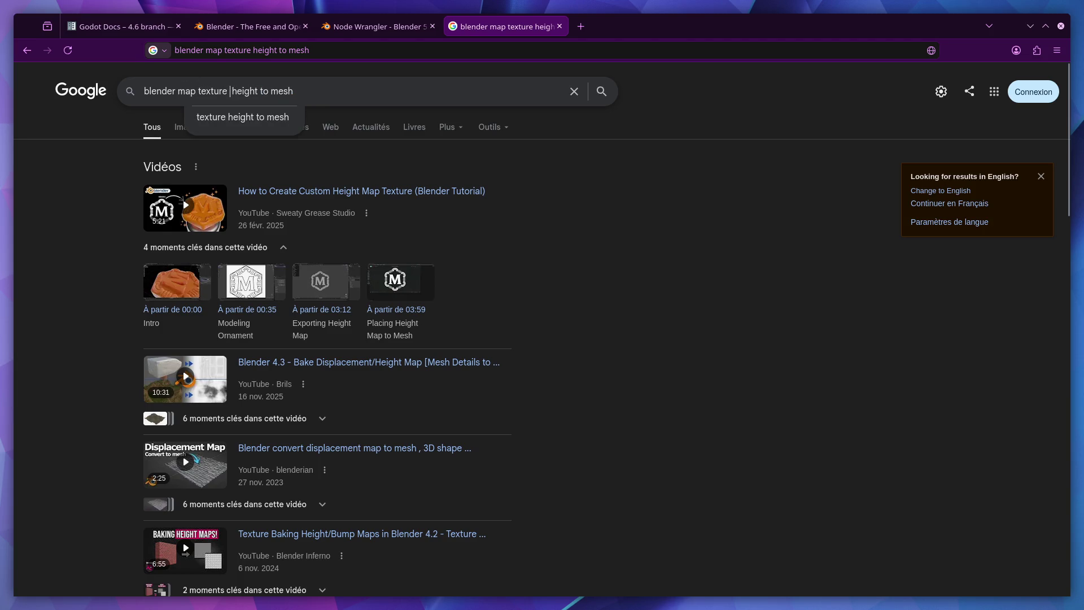
type("shader")
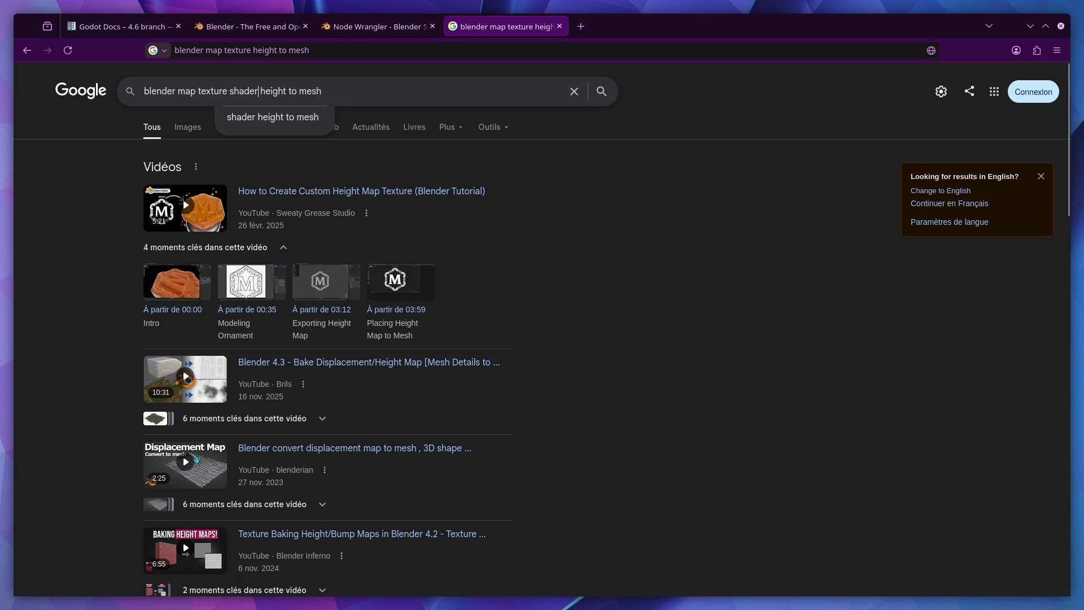
left_click_drag(292, 91, 260, 91)
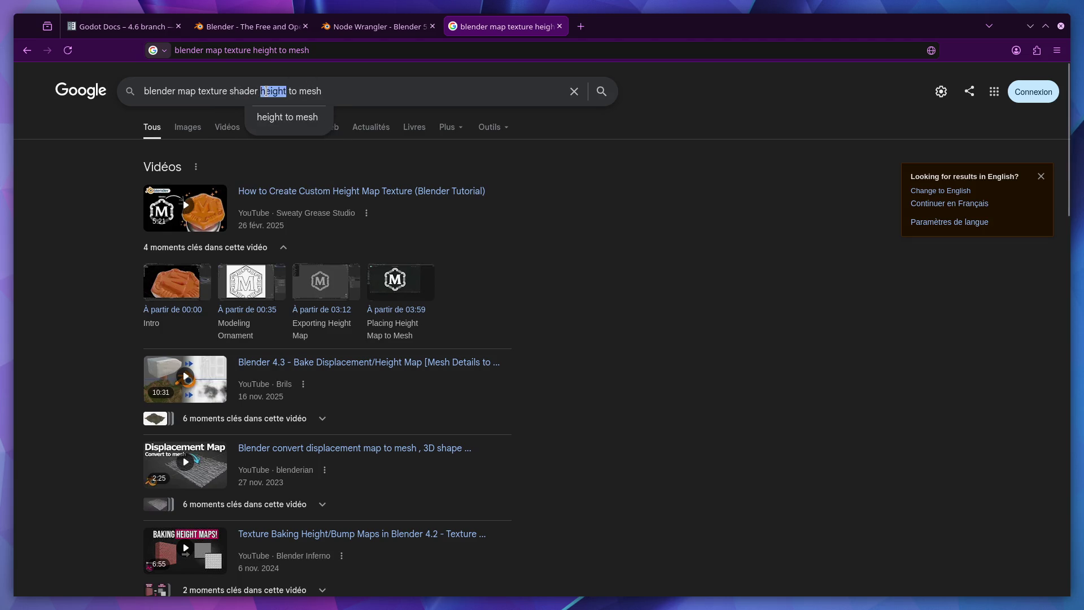
type("x")
left_click(278, 91)
type("heigh")
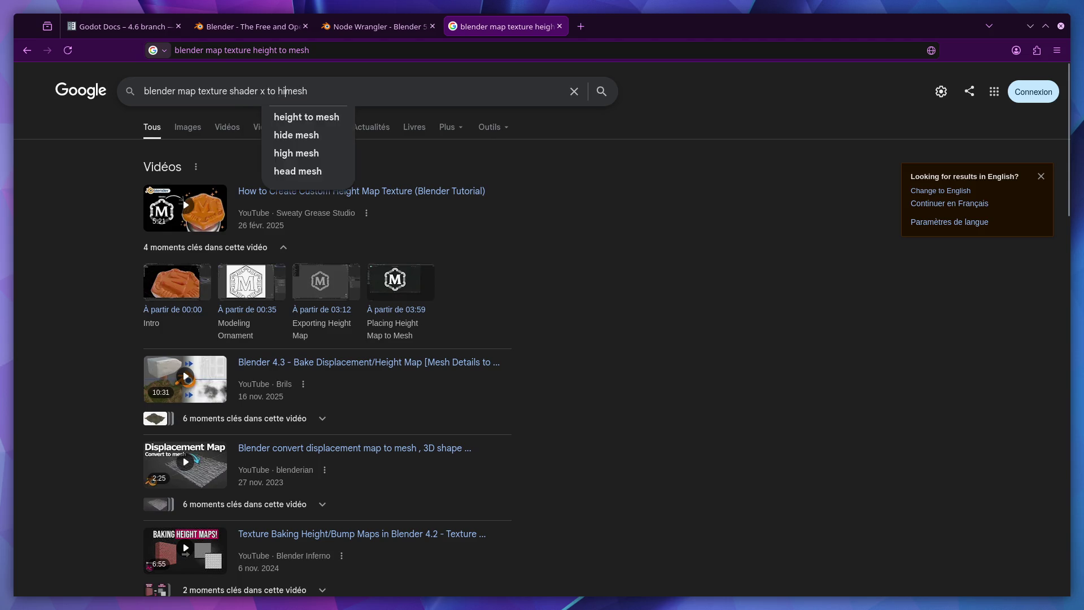
type("t of")
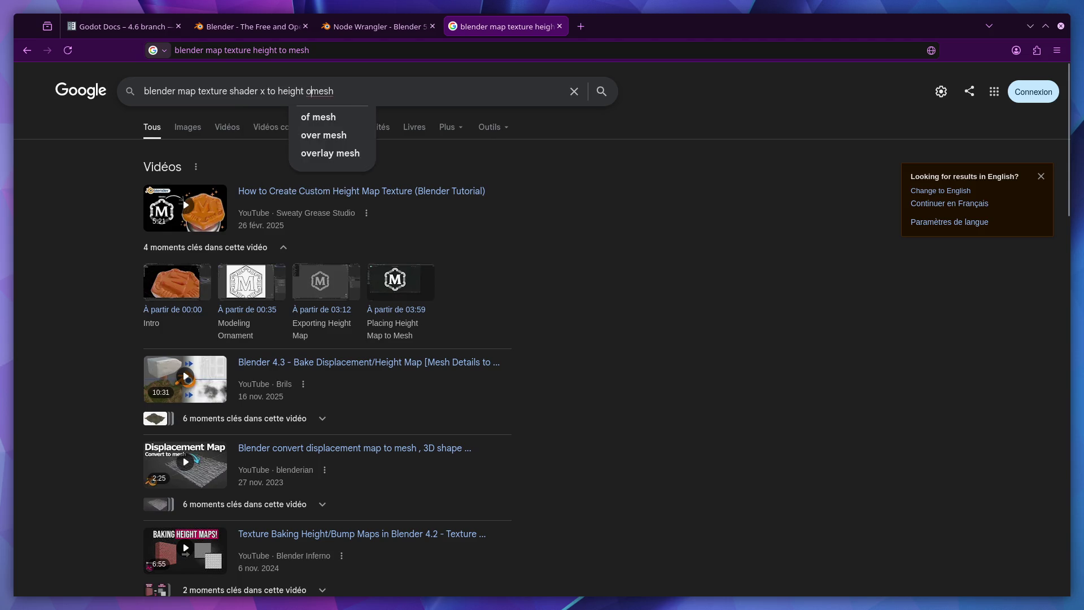
left_click(266, 91)
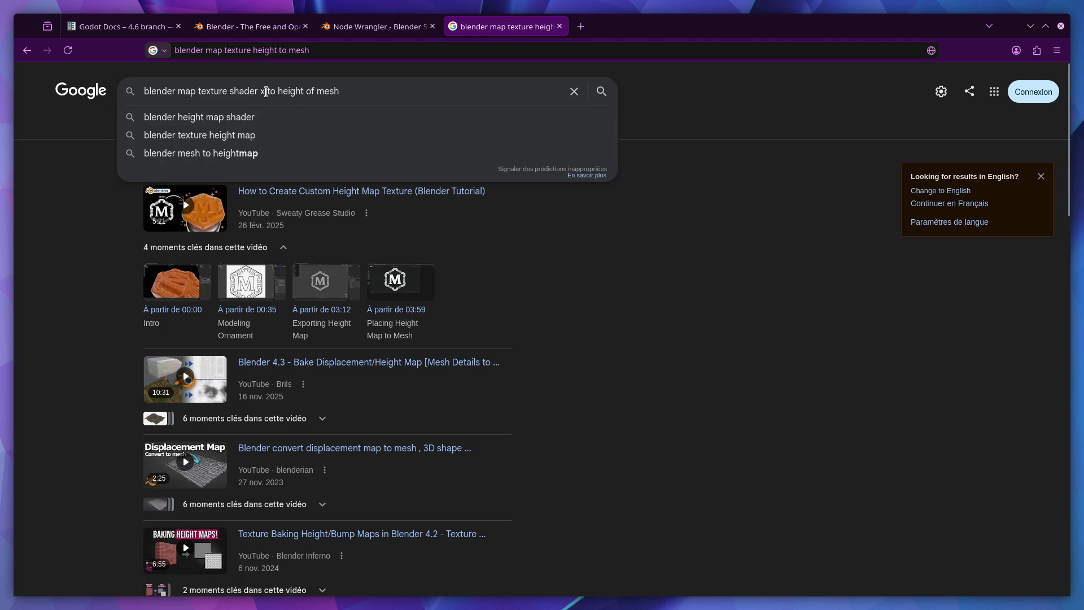
key("BackSpace")
key("Return")
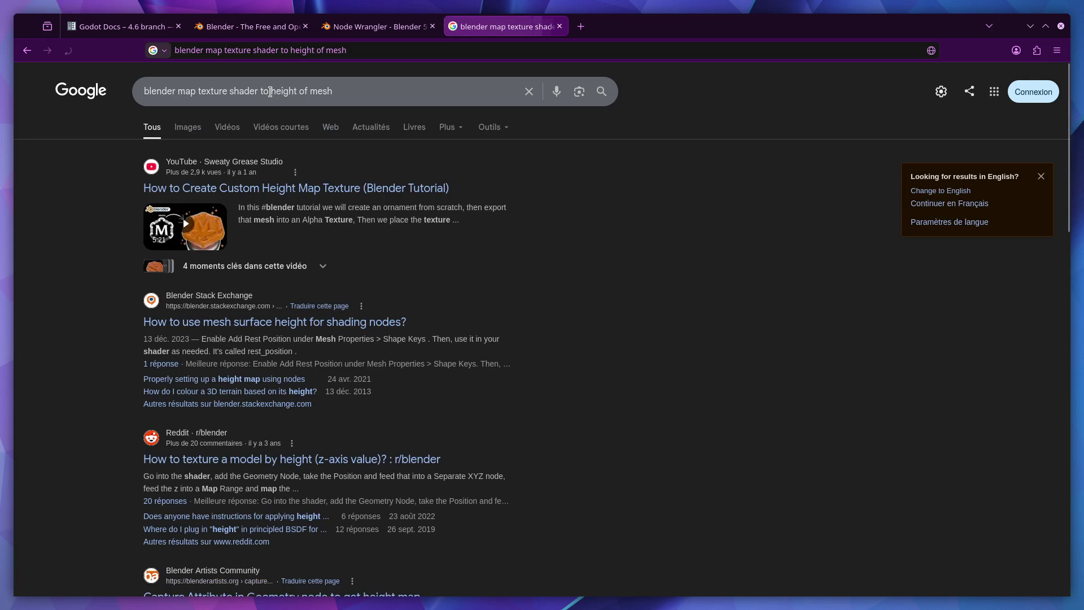
Step: Open the Blender Stack Exchange answer and view its node screenshot full size
left_click(254, 323)
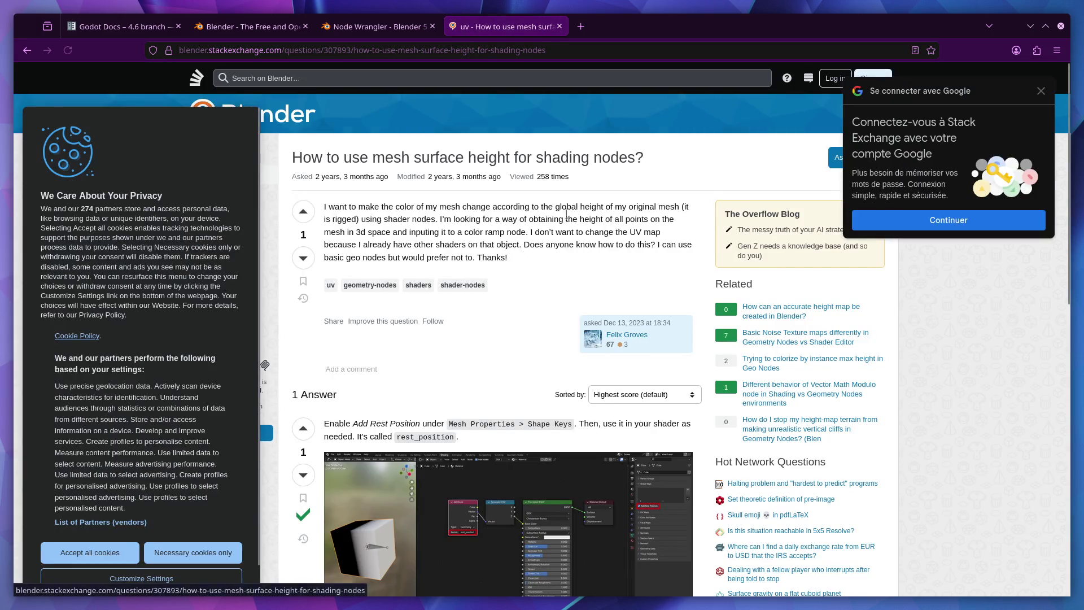
scroll(413, 312, "down", 5)
left_click(377, 248)
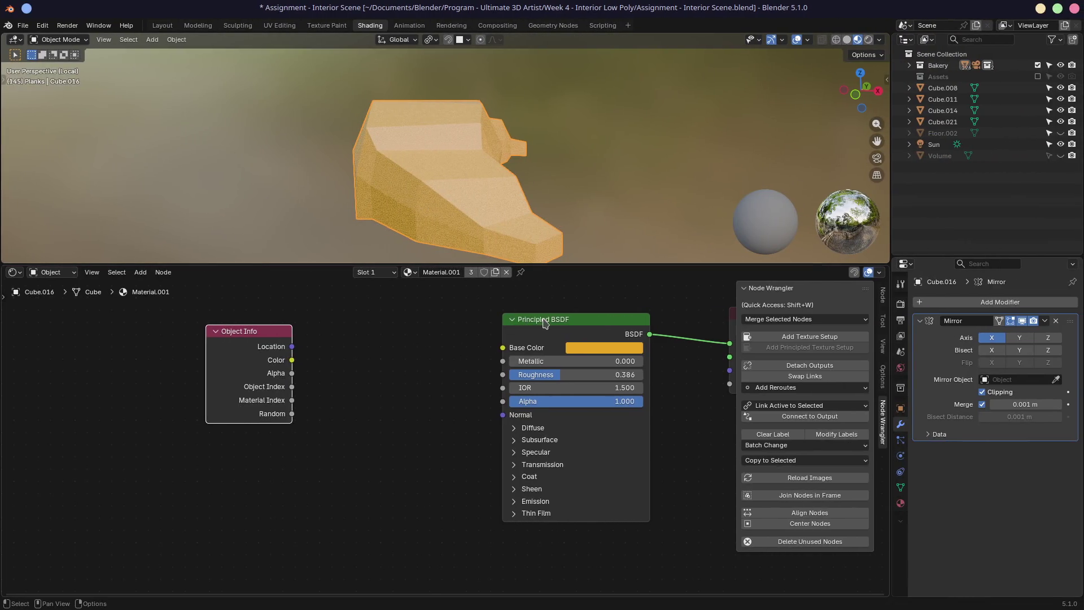
Step: Delete the Principled BSDF node from Material.001
left_click_drag(564, 319, 577, 312)
mouse_move(435, 341)
middle_mouse_down()
mouse_move(375, 327)
mouse_move(417, 339)
middle_mouse_up()
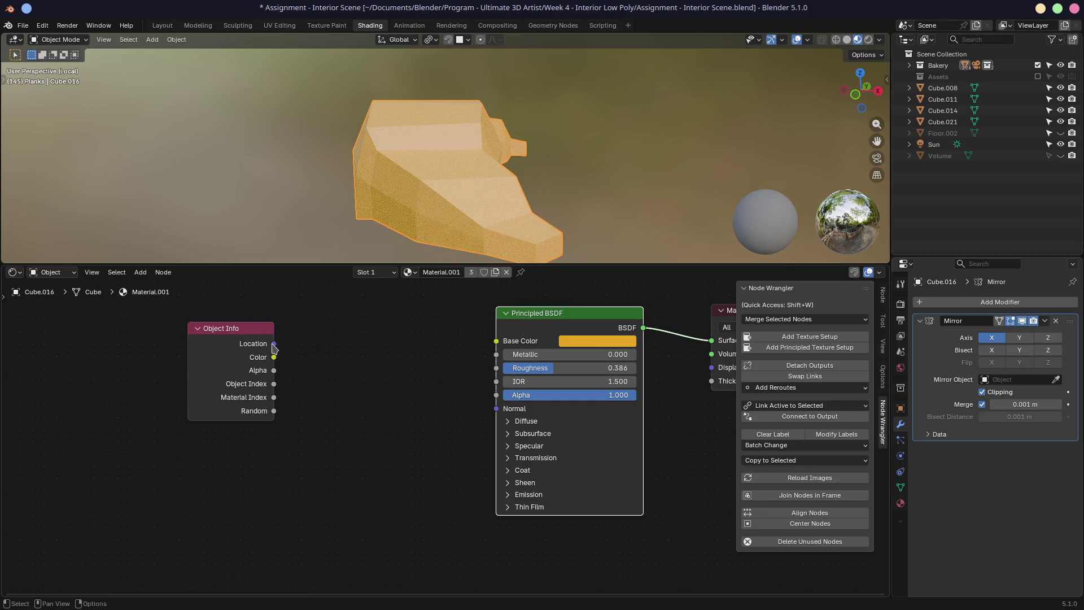
left_click_drag(596, 319, 549, 319)
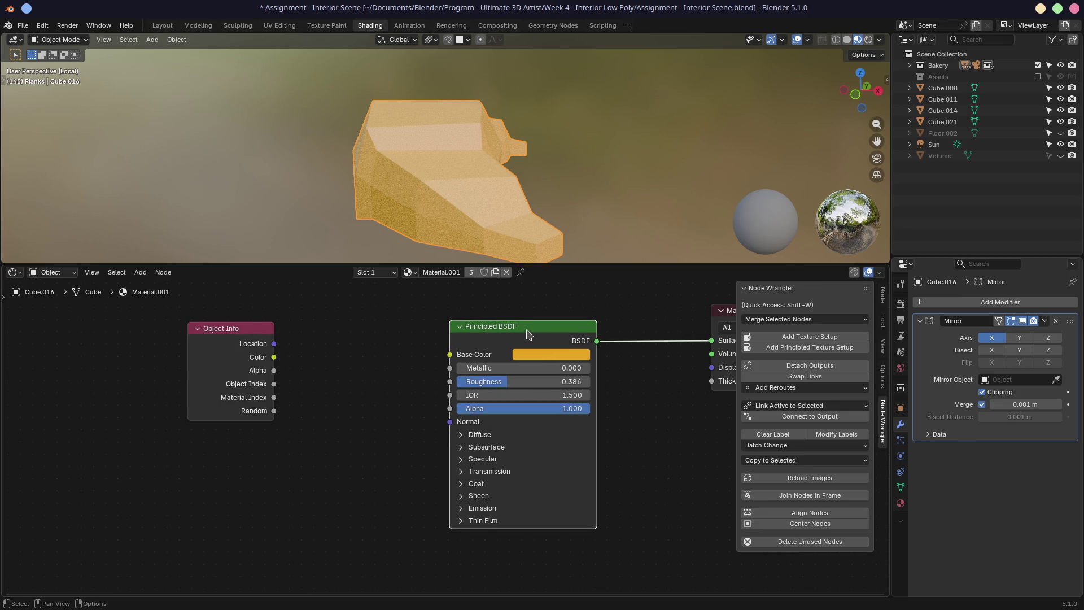
key("x")
Step: Try Object Info Location and then Color into the Surface, then delete the Object Info node
mouse_move(501, 342)
middle_mouse_down()
mouse_move(452, 335)
mouse_move(428, 350)
mouse_move(439, 366)
middle_mouse_up()
mouse_move(198, 366)
left_mouse_down()
mouse_move(616, 375)
mouse_move(635, 362)
left_mouse_up()
middle_click_drag(215, 354, 269, 341)
mouse_move(254, 373)
left_mouse_down()
mouse_move(688, 345)
mouse_move(692, 358)
left_mouse_up()
scroll(469, 336, "up", 1)
middle_click_drag(429, 148, 497, 154)
scroll(383, 355, "down", 1)
middle_click_drag(382, 356, 298, 385)
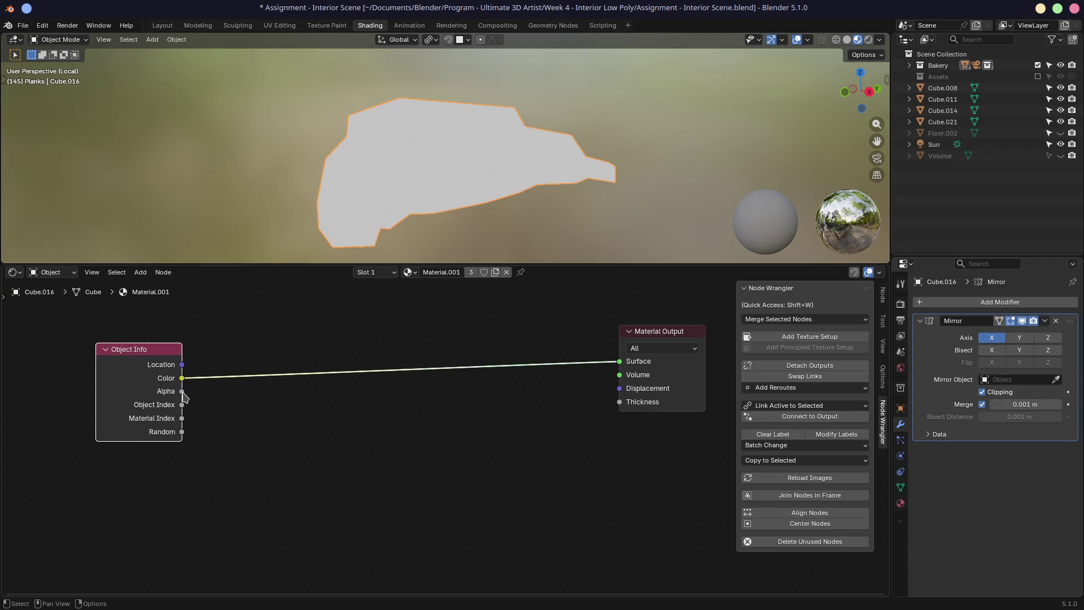
key("x")
Step: Add an Input > Attribute node
key("shift+a")
mouse_move(170, 390)
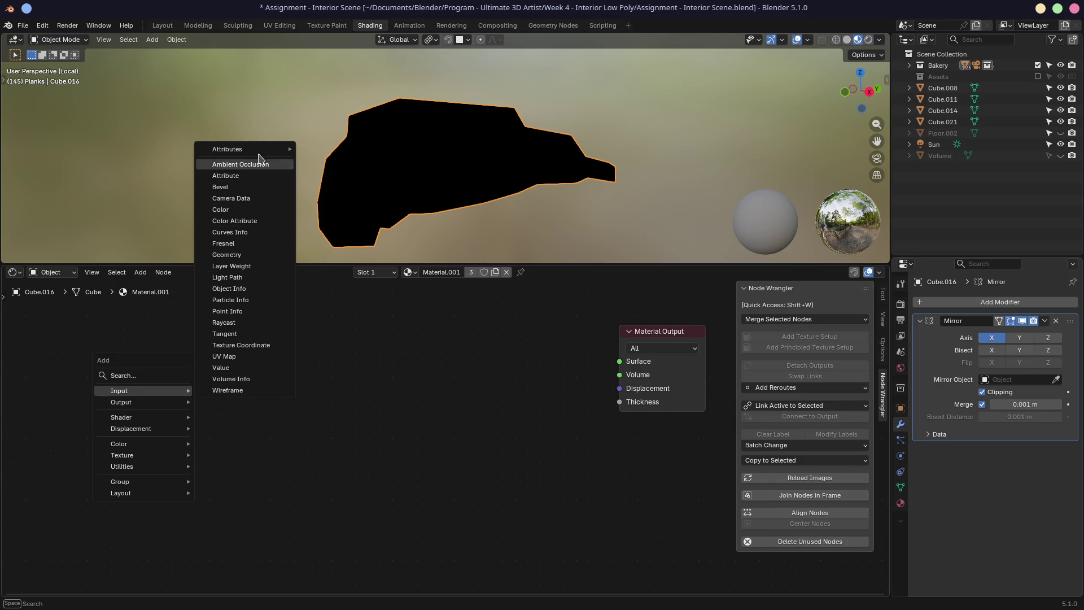
mouse_move(258, 153)
left_click(234, 175)
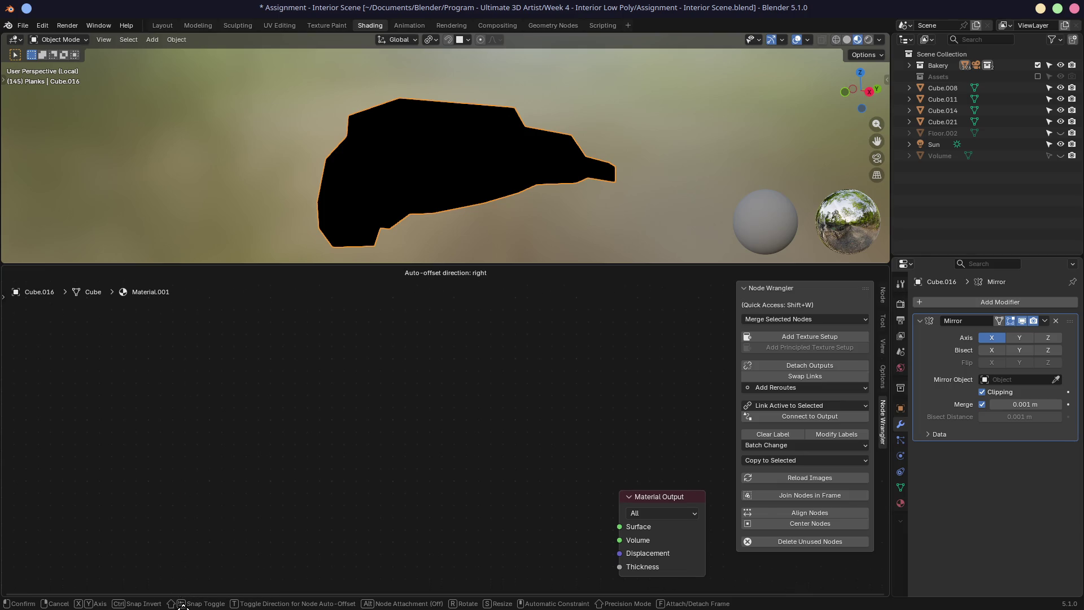
Step: Place the Attribute node and connect its Vector output, not Color, to Material Output Surface
right_click(156, 348)
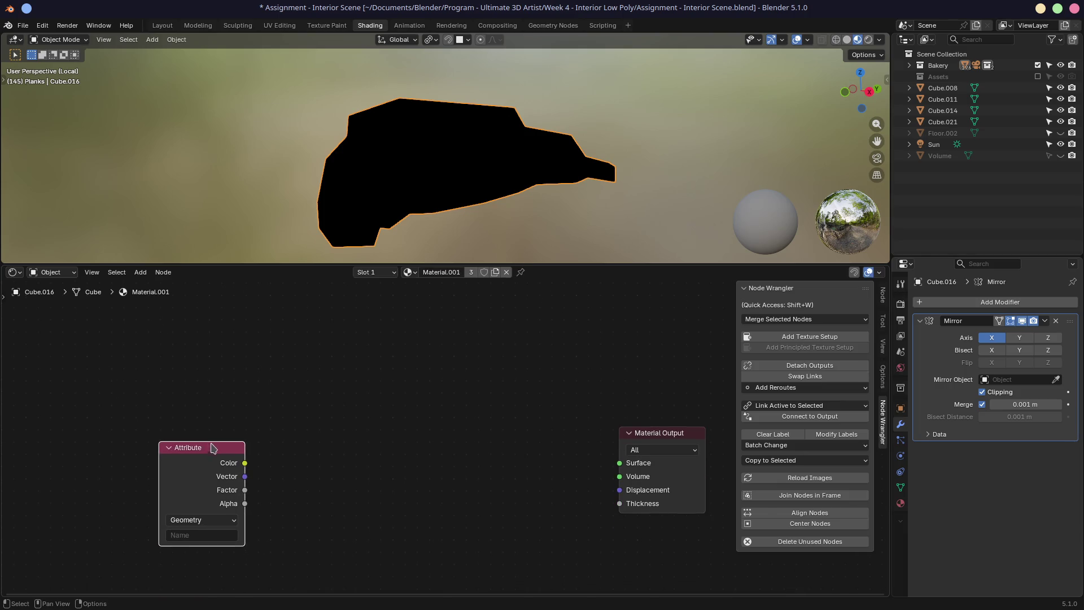
middle_click_drag(312, 449, 302, 371)
mouse_move(199, 360)
left_mouse_down()
mouse_move(443, 375)
mouse_move(234, 379)
mouse_move(609, 380)
left_mouse_up()
mouse_move(443, 206)
middle_mouse_down()
mouse_move(559, 167)
mouse_move(462, 124)
mouse_move(368, 143)
mouse_move(479, 198)
mouse_move(574, 181)
mouse_move(648, 190)
middle_mouse_up()
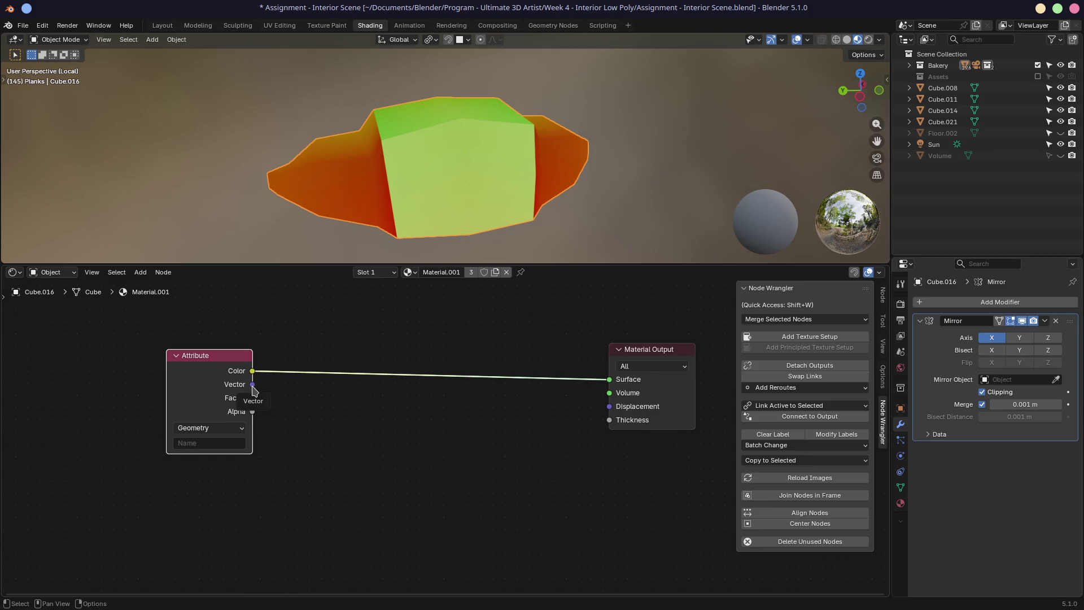
left_click_drag(253, 387, 608, 382)
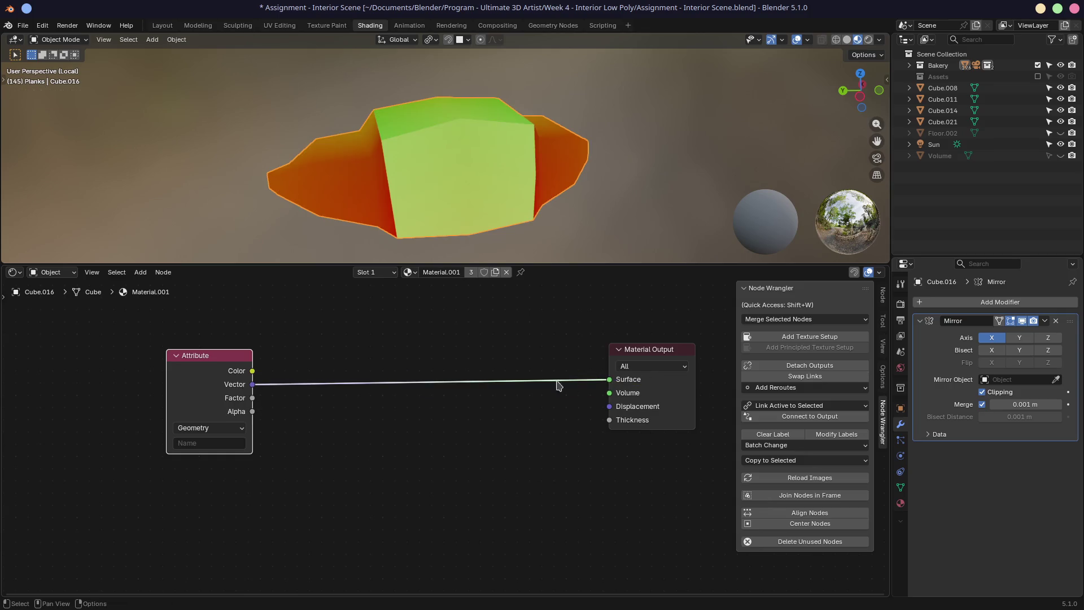
middle_click_drag(329, 366, 342, 359)
mouse_move(240, 359)
left_mouse_down()
mouse_move(192, 364)
mouse_move(280, 370)
mouse_move(302, 445)
left_mouse_up()
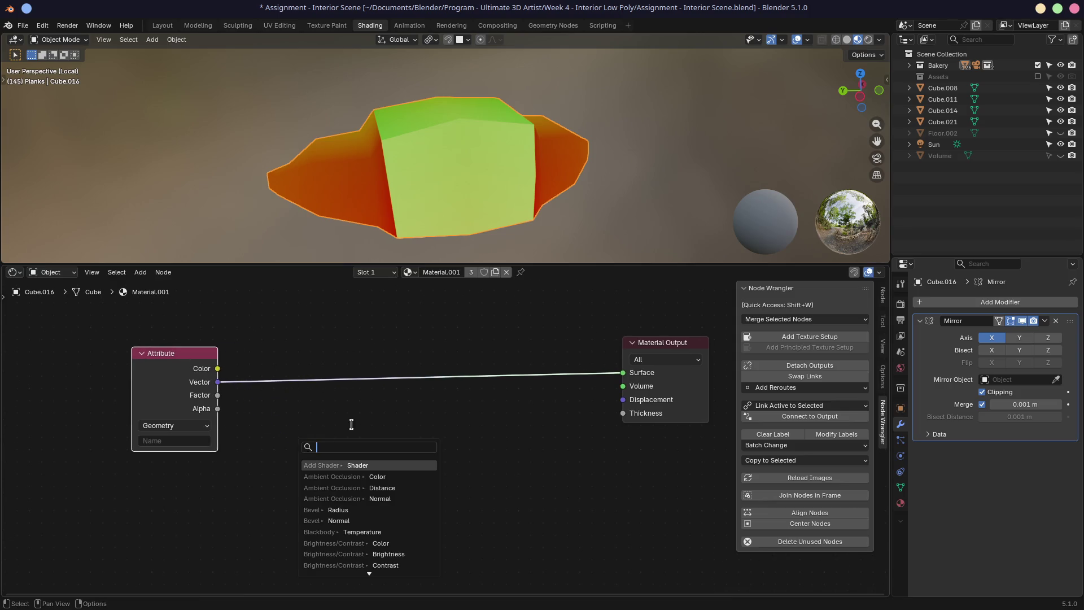
Step: Insert a Separate XYZ node after the Attribute Vector and route its Z output to Surface
type("sepa")
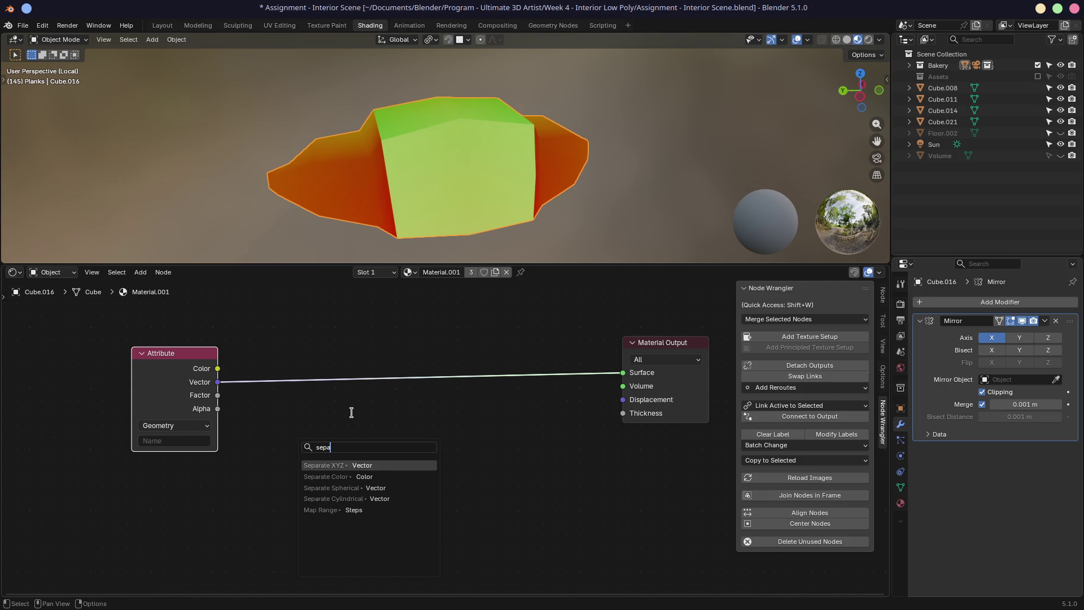
key("Return")
left_click(354, 402)
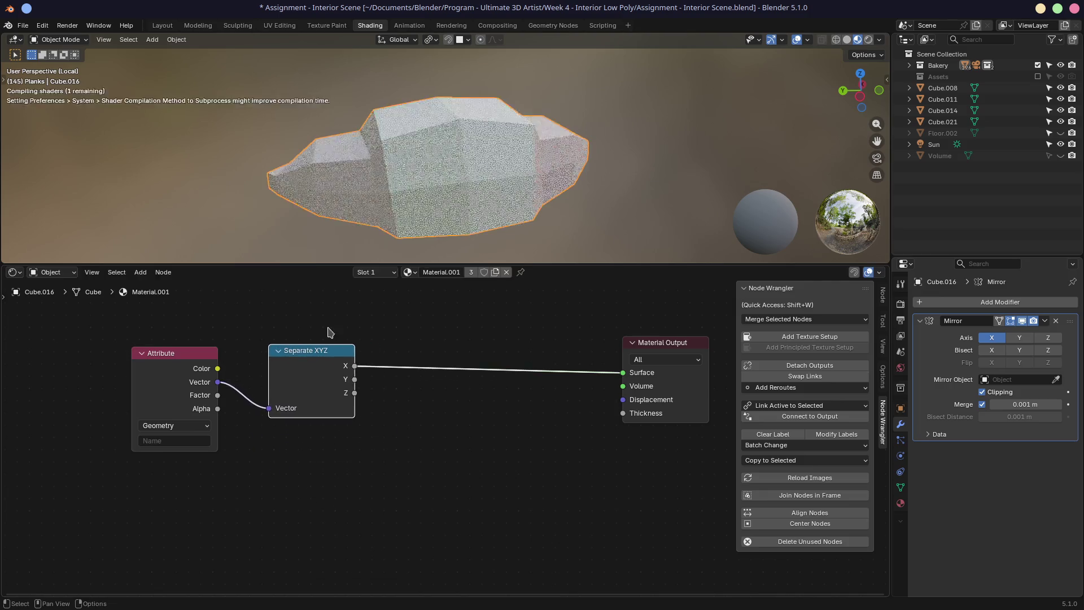
mouse_move(355, 393)
left_mouse_down()
mouse_move(476, 375)
mouse_move(623, 372)
left_mouse_up()
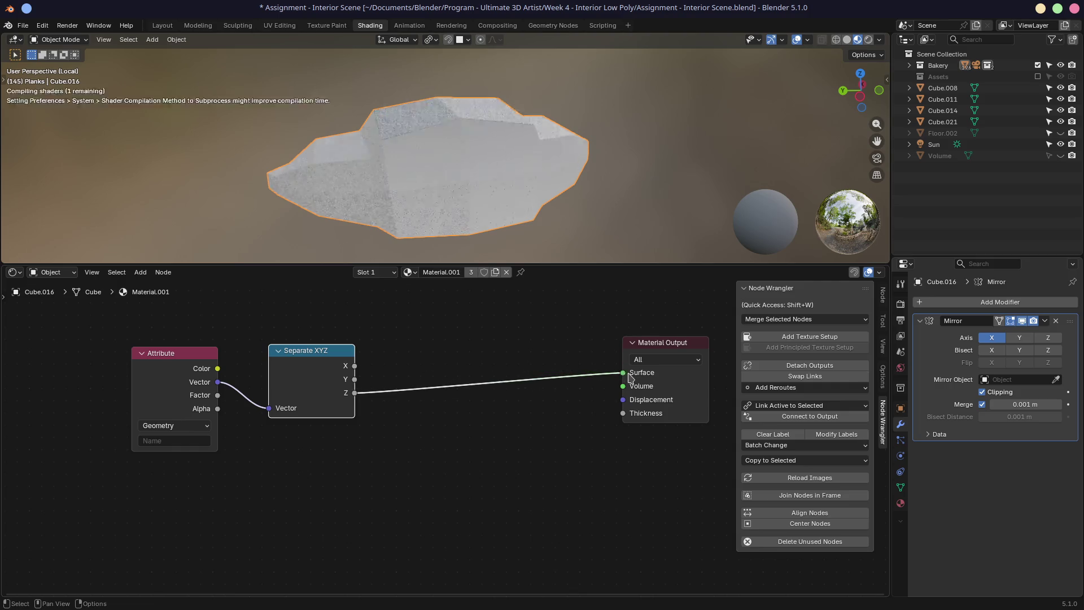
mouse_move(360, 177)
middle_mouse_down()
mouse_move(473, 125)
mouse_move(621, 169)
mouse_move(677, 159)
mouse_move(575, 123)
mouse_move(516, 121)
mouse_move(446, 148)
middle_mouse_up()
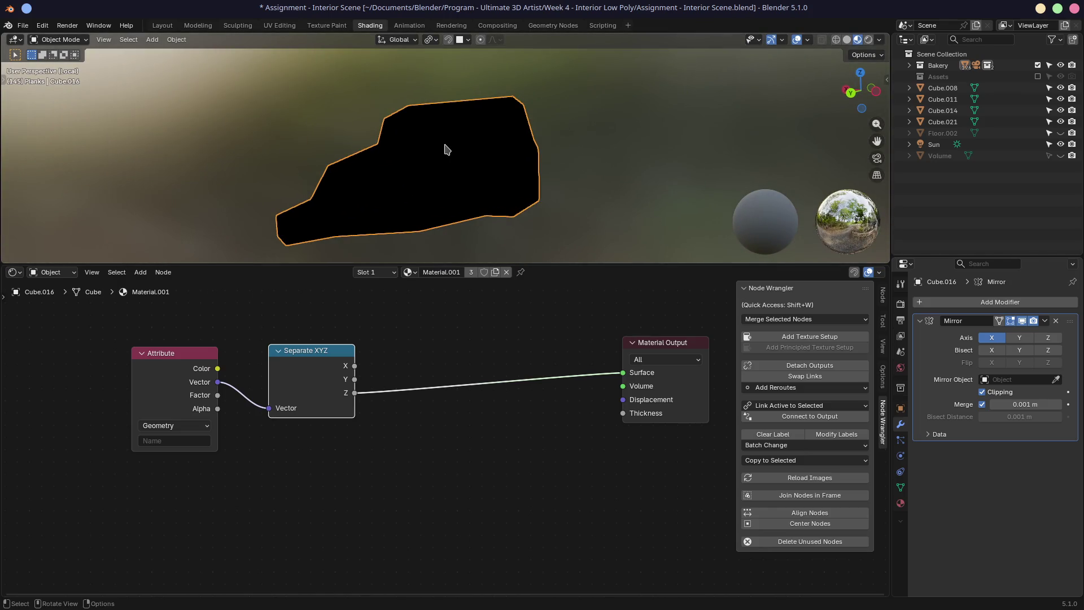
left_click(162, 25)
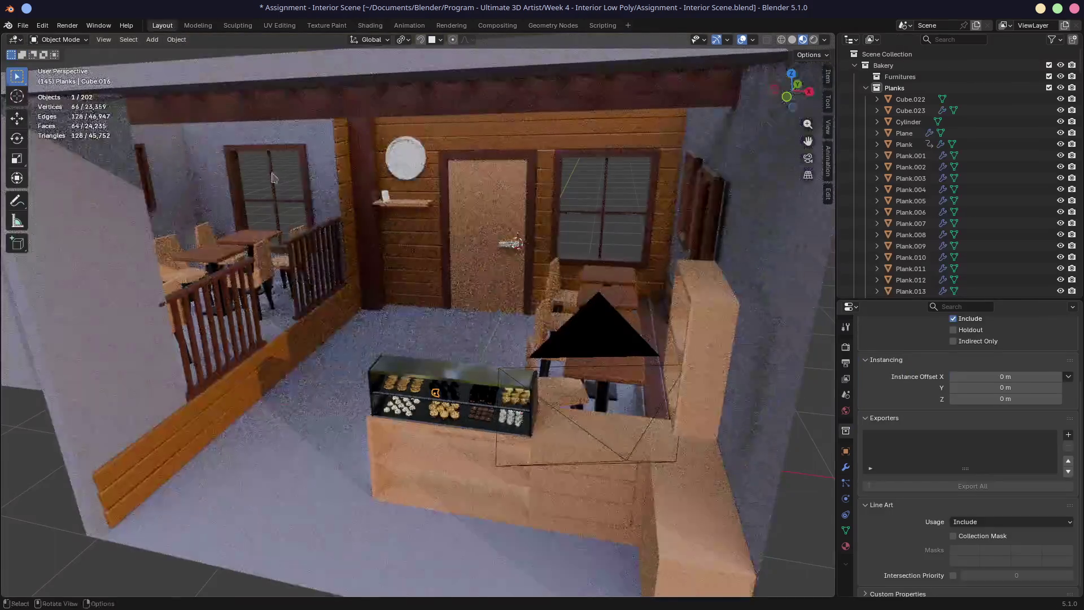
scroll(358, 237, "down", 5)
mouse_move(358, 237)
middle_mouse_down()
mouse_move(394, 257)
mouse_move(536, 155)
middle_mouse_up()
scroll(536, 156, "up", 6)
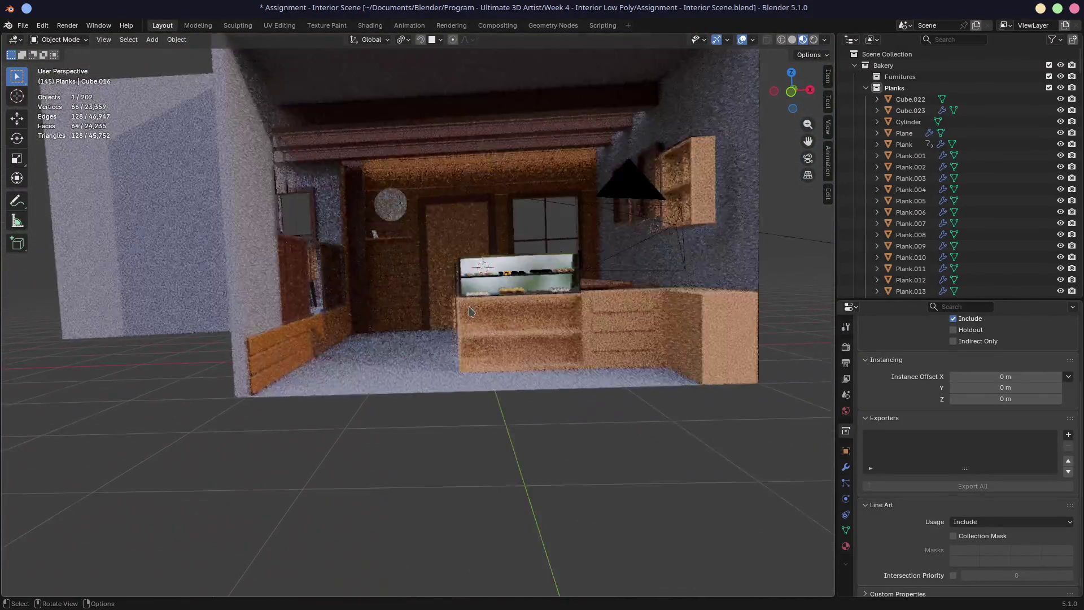
scroll(486, 228, "up", 4)
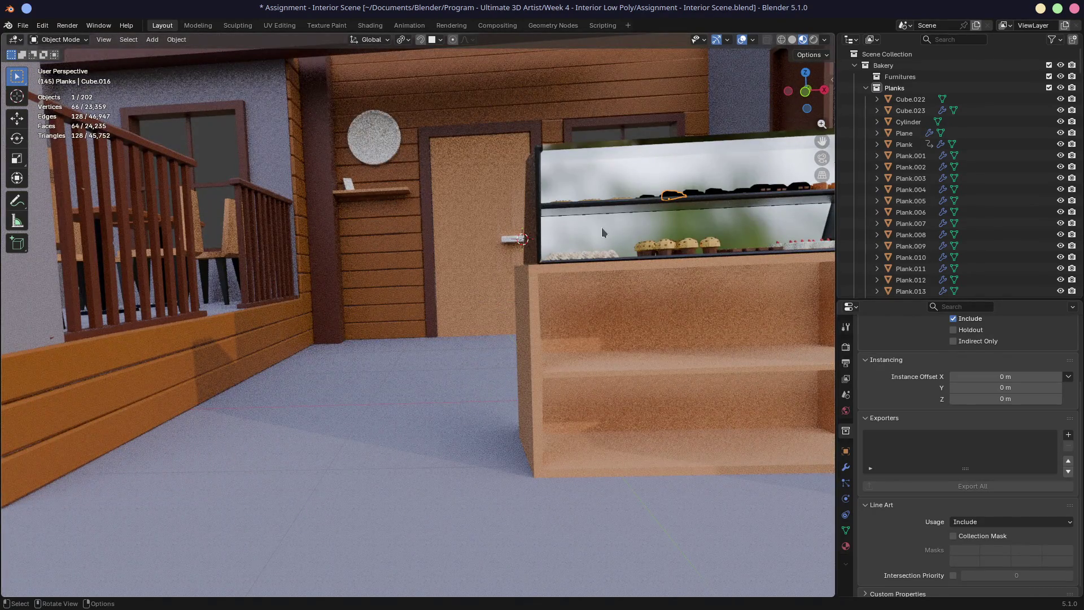
key("n")
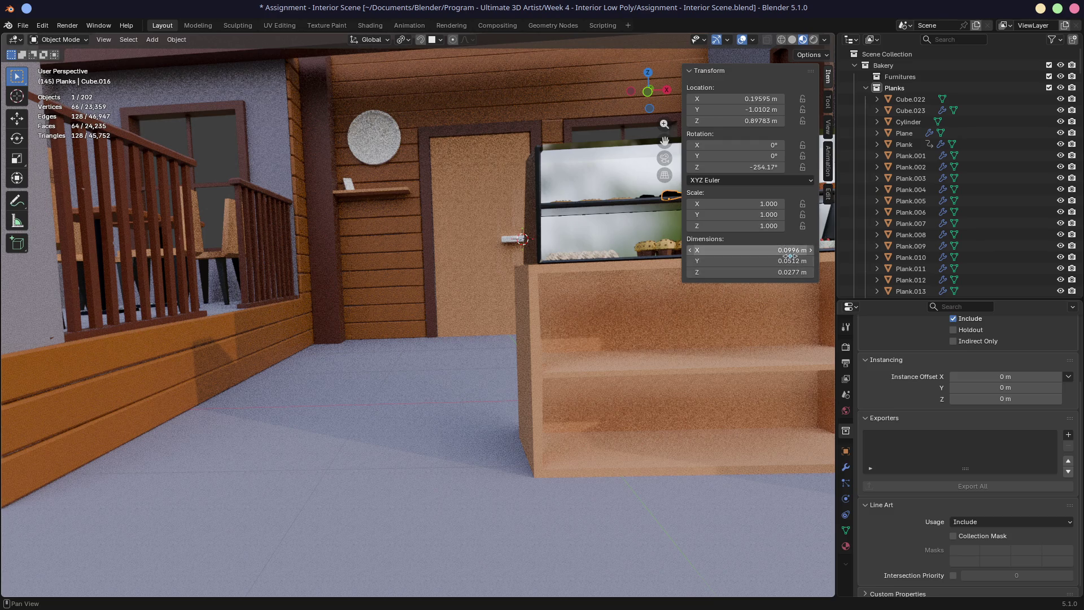
left_click(791, 275)
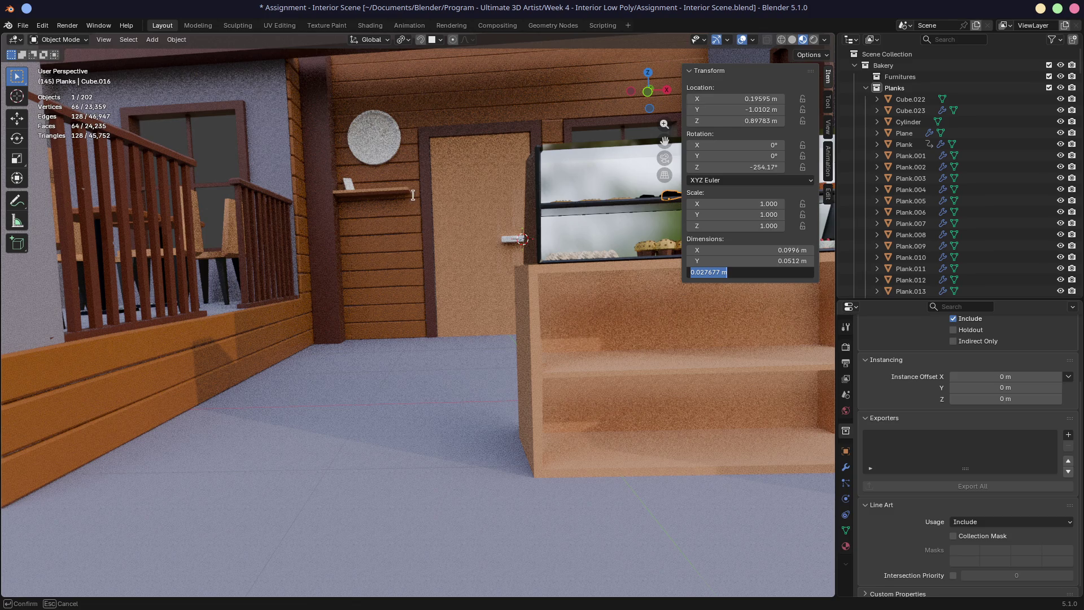
key("Return")
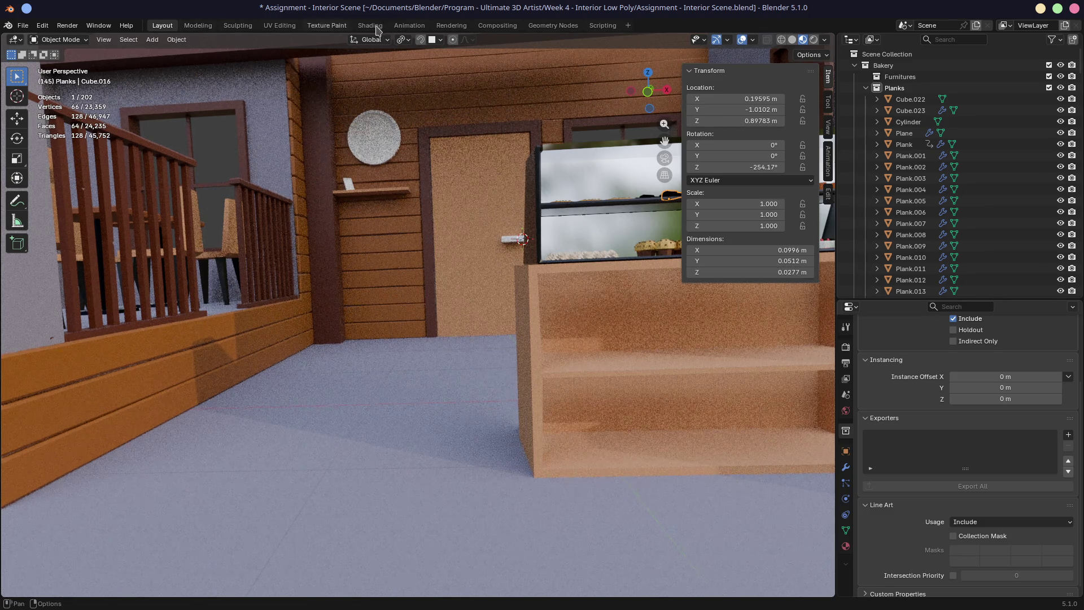
left_click(377, 27)
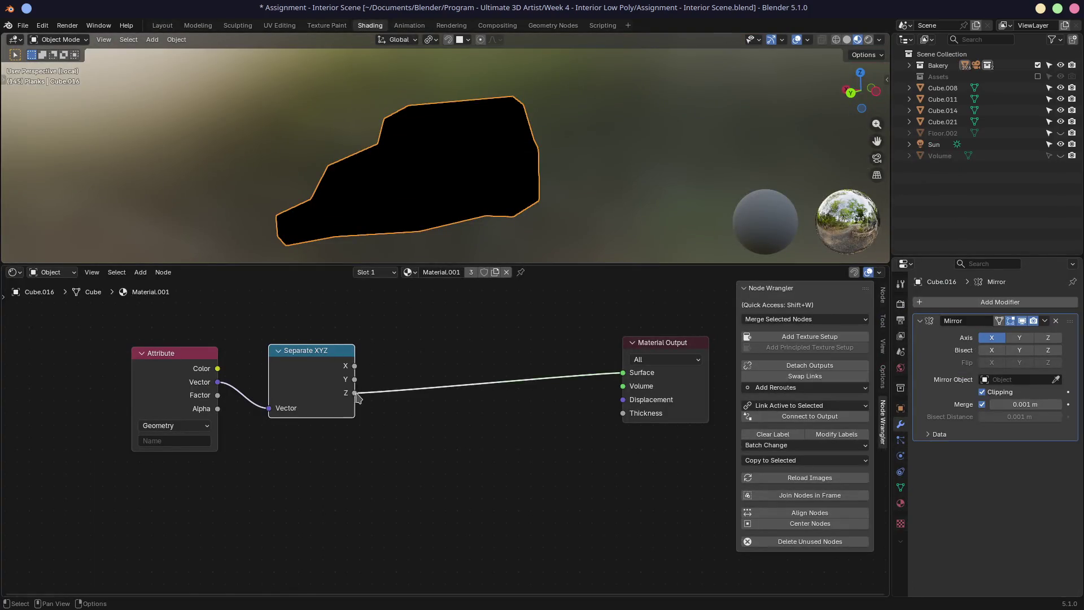
Step: Pull a link from Separate XYZ's Z and add a Color Ramp node
left_click_drag(355, 393, 452, 421)
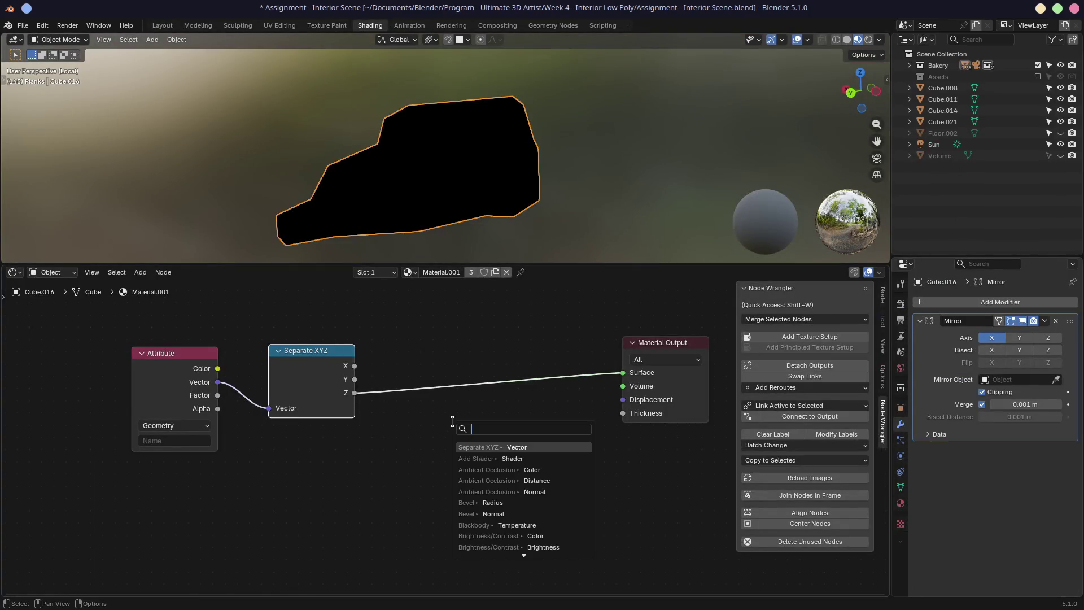
type("color")
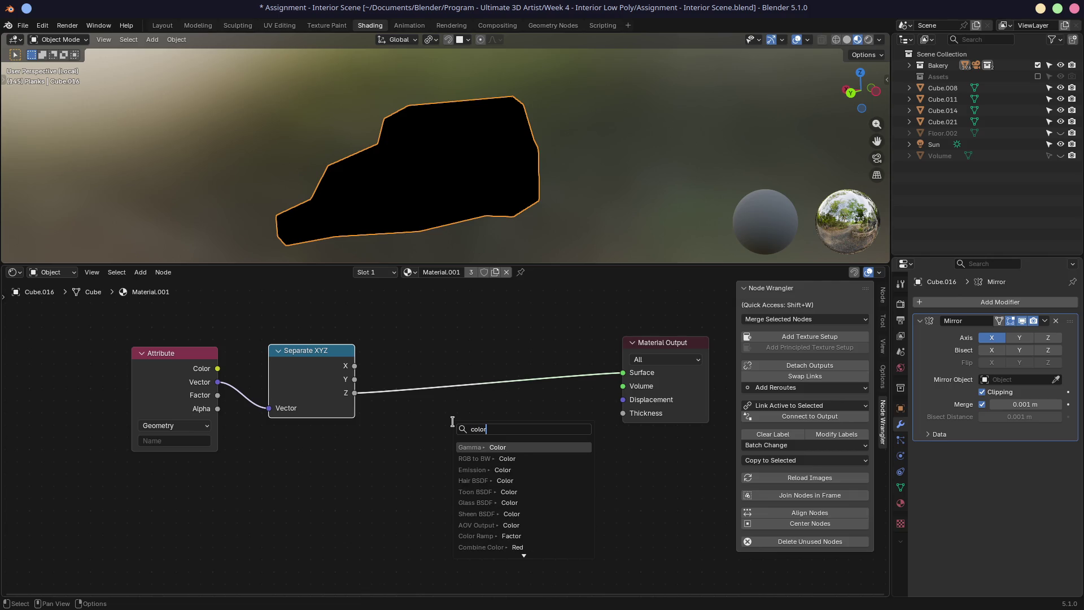
type(" ram")
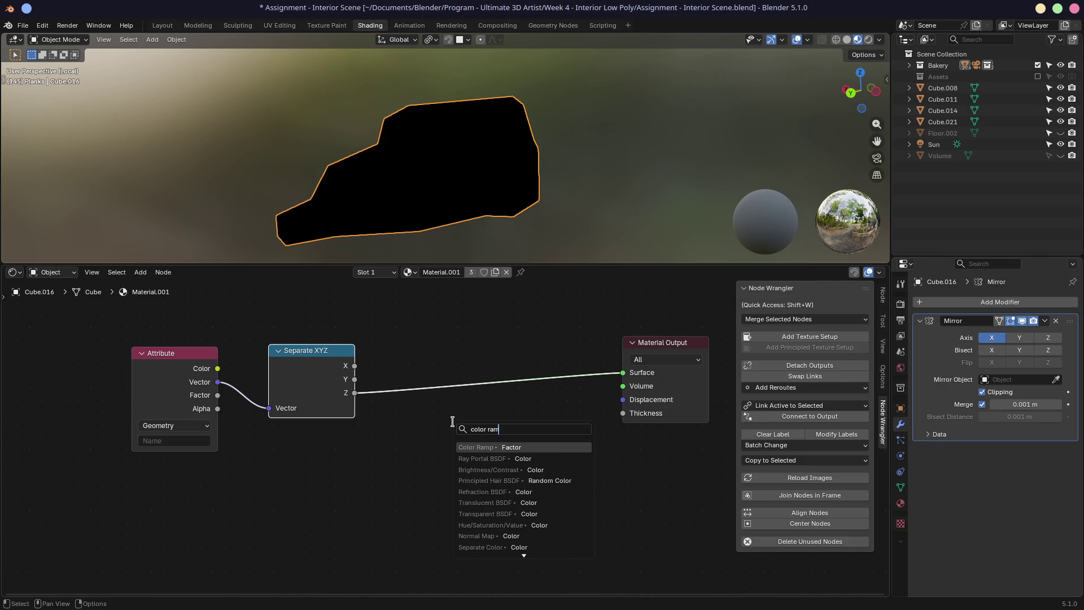
key("Return")
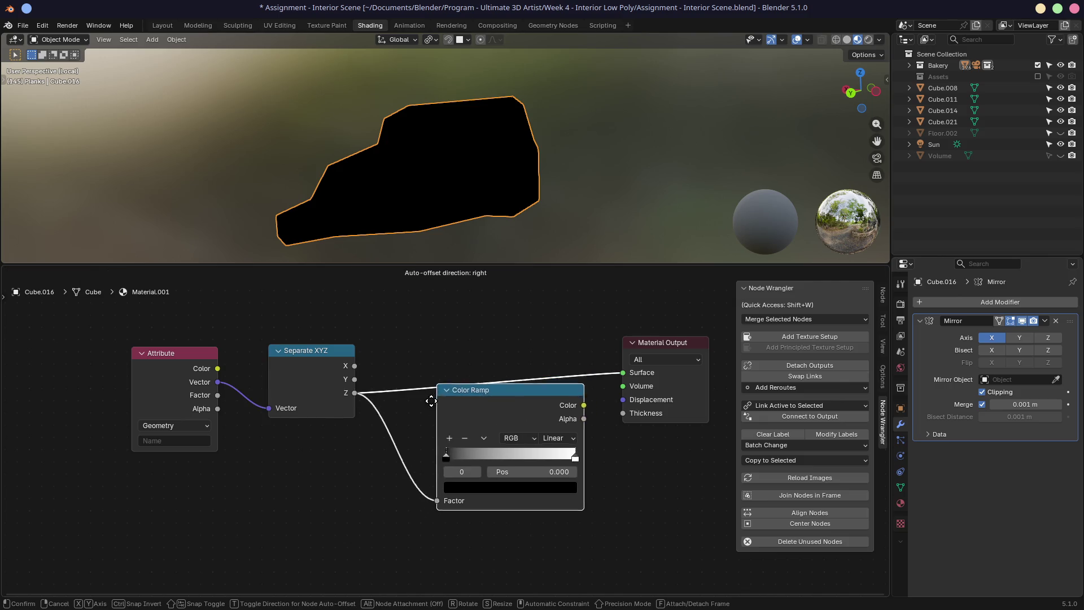
left_click(404, 422)
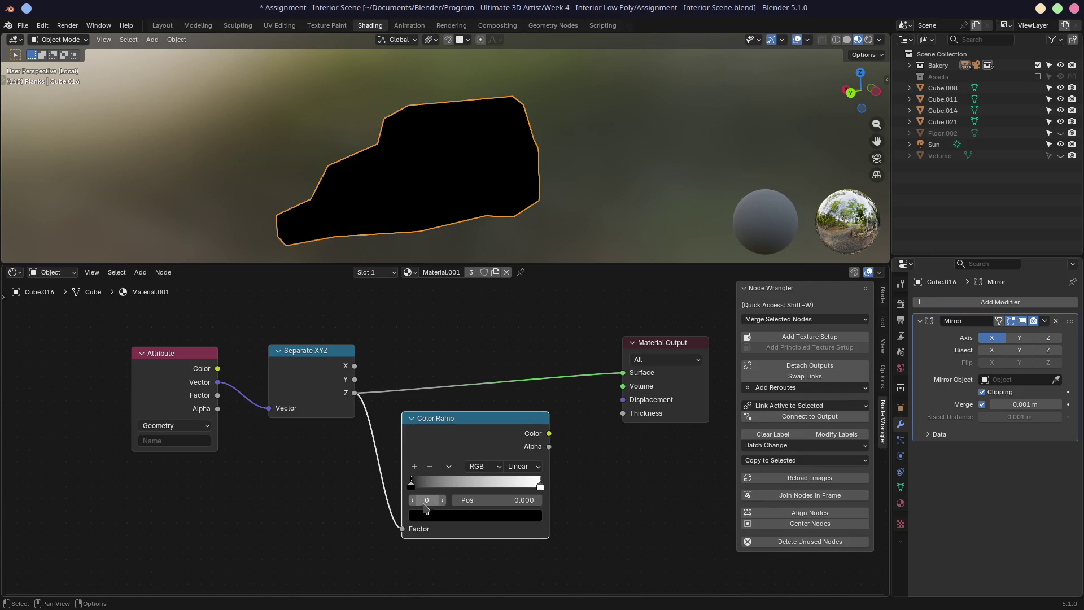
Step: Keep the black stop at 0 and set the white stop position to 0.028
left_click(520, 500)
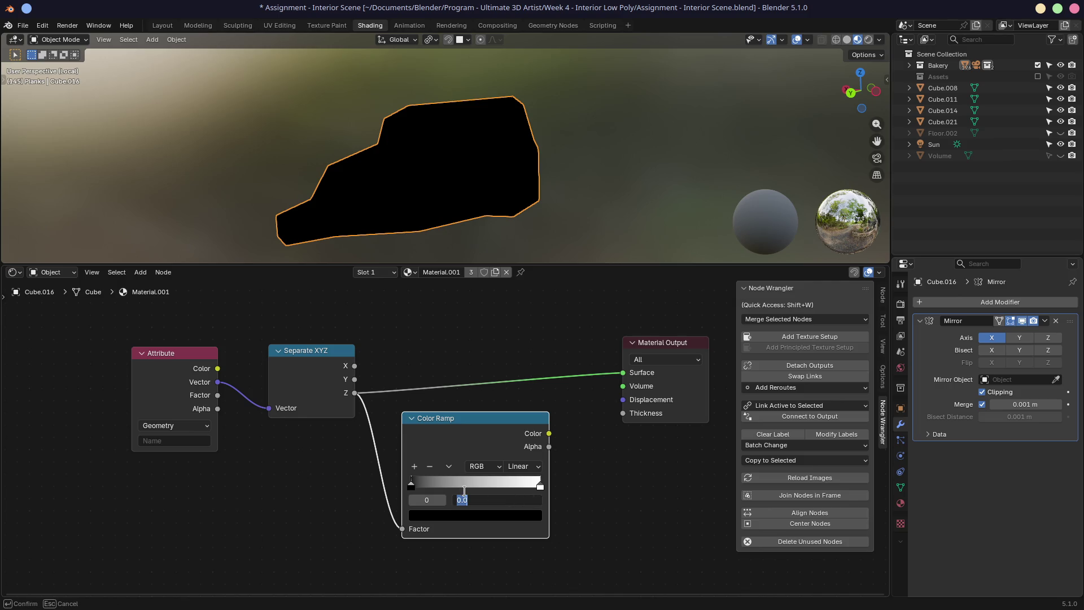
left_click(445, 451)
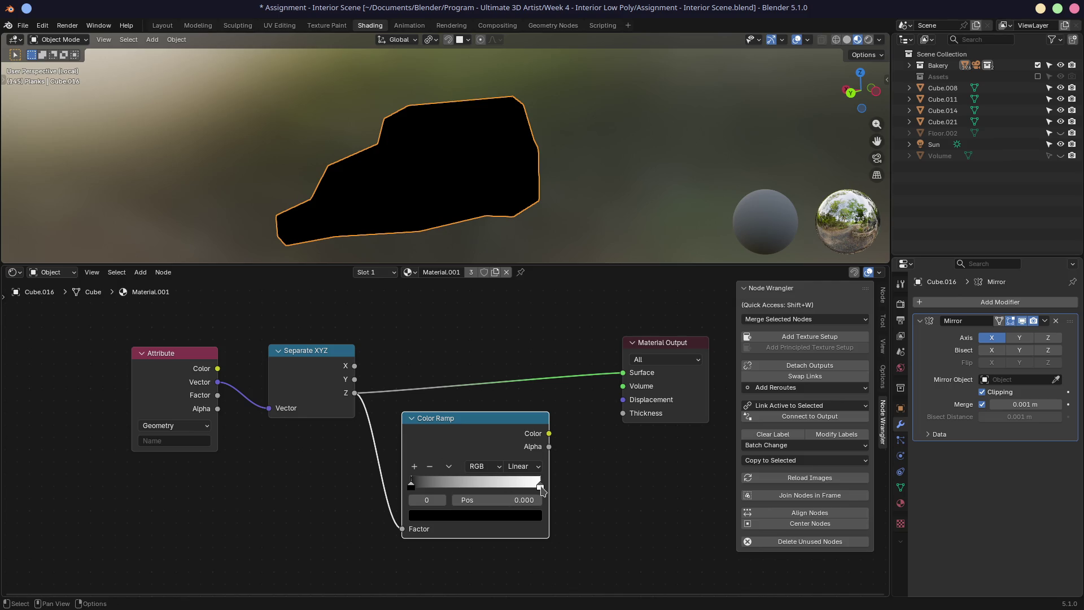
left_click(540, 486)
type("0.027677 m")
key("Return")
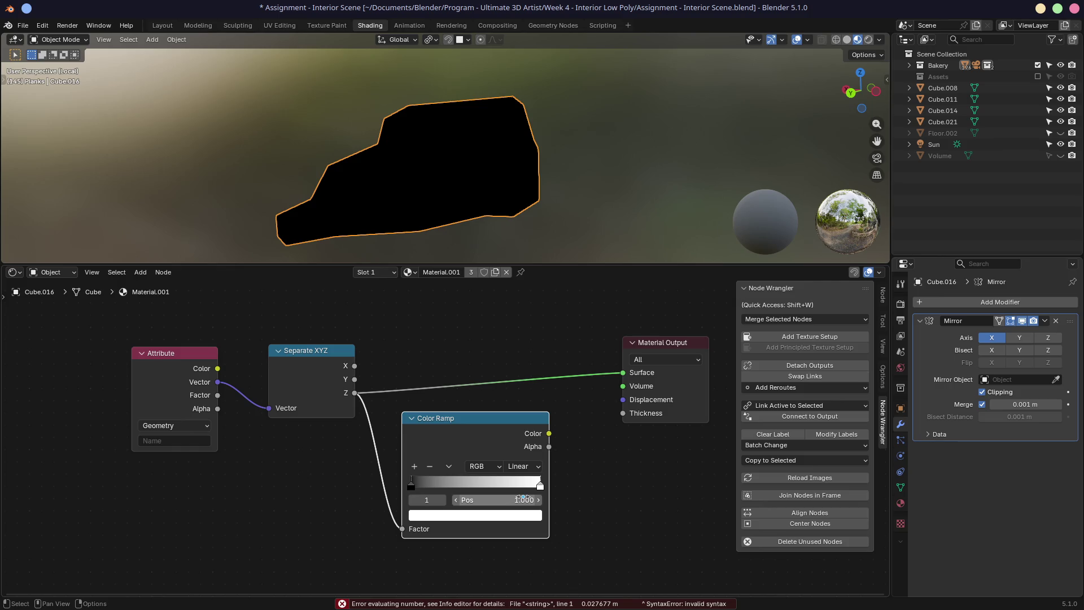
left_click(523, 497)
type("0.027677 m")
key("BackSpace")
key("BackSpace")
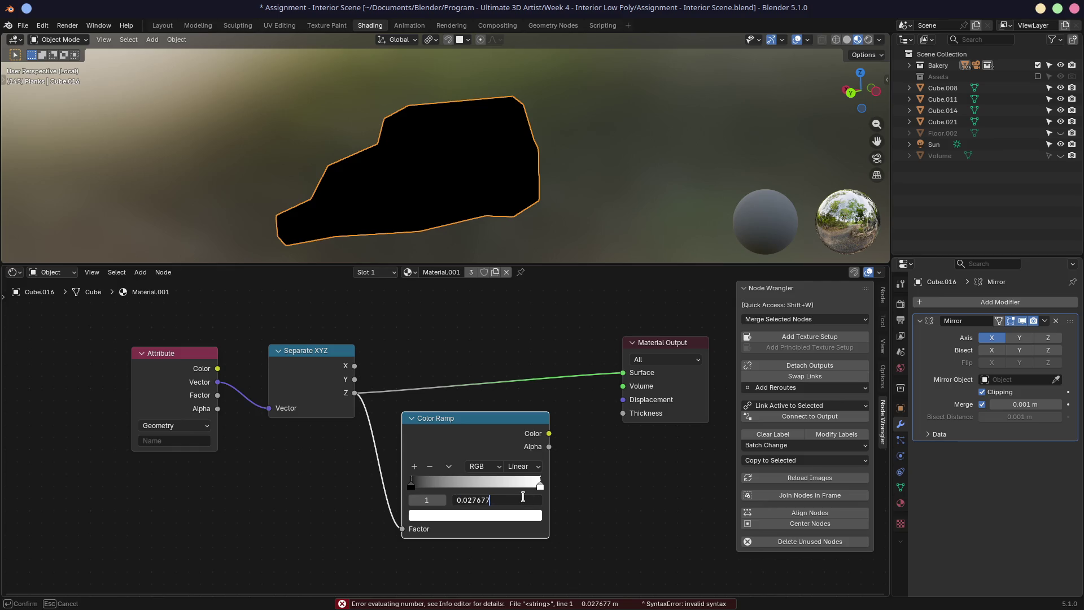
key("Return")
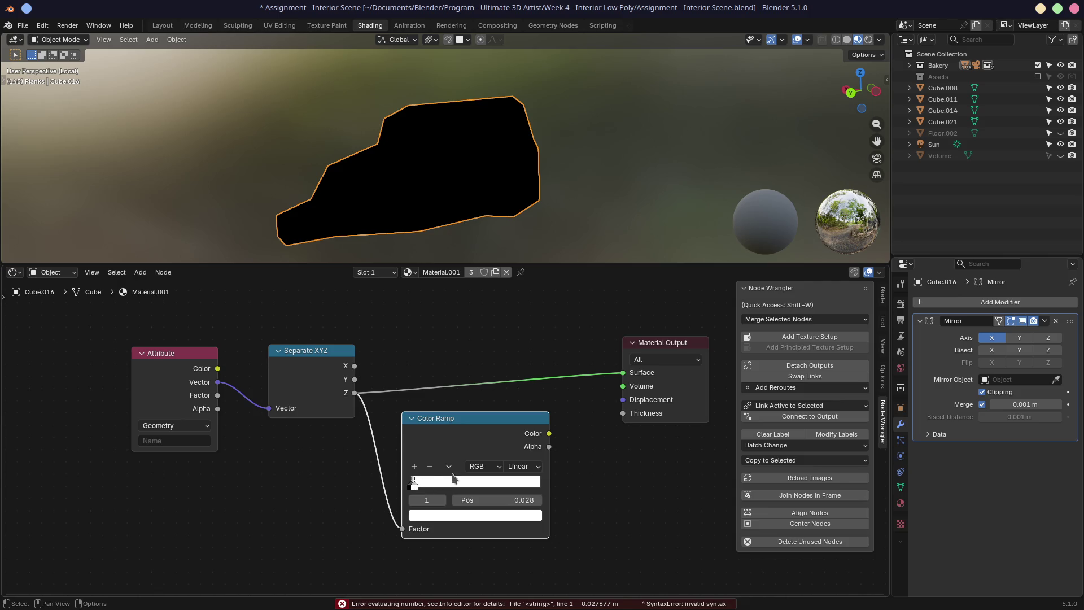
Step: Connect the Color Ramp's Color to the material Surface and move the node up
left_click_drag(549, 433, 622, 372)
mouse_move(411, 235)
middle_mouse_down()
mouse_move(404, 175)
mouse_move(532, 182)
mouse_move(486, 182)
middle_mouse_up()
left_click_drag(464, 418, 463, 333)
left_click(521, 382)
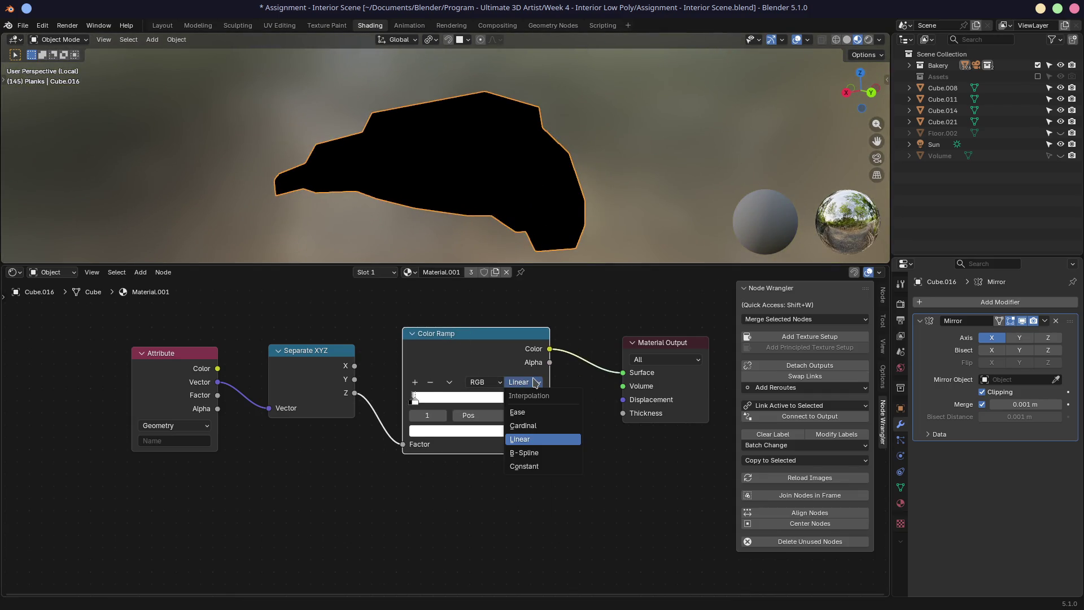
Step: Set the ramp to Ease, then disconnect and delete the Color Ramp node
left_click(532, 418)
mouse_move(452, 187)
middle_mouse_down()
mouse_move(510, 181)
mouse_move(448, 194)
middle_mouse_up()
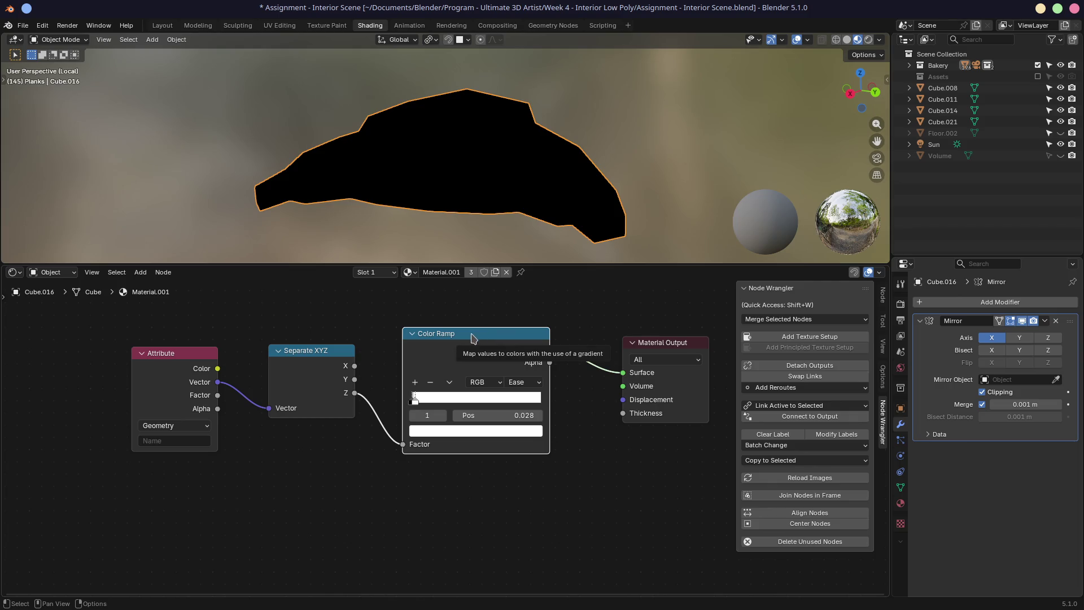
left_click_drag(622, 374, 579, 330)
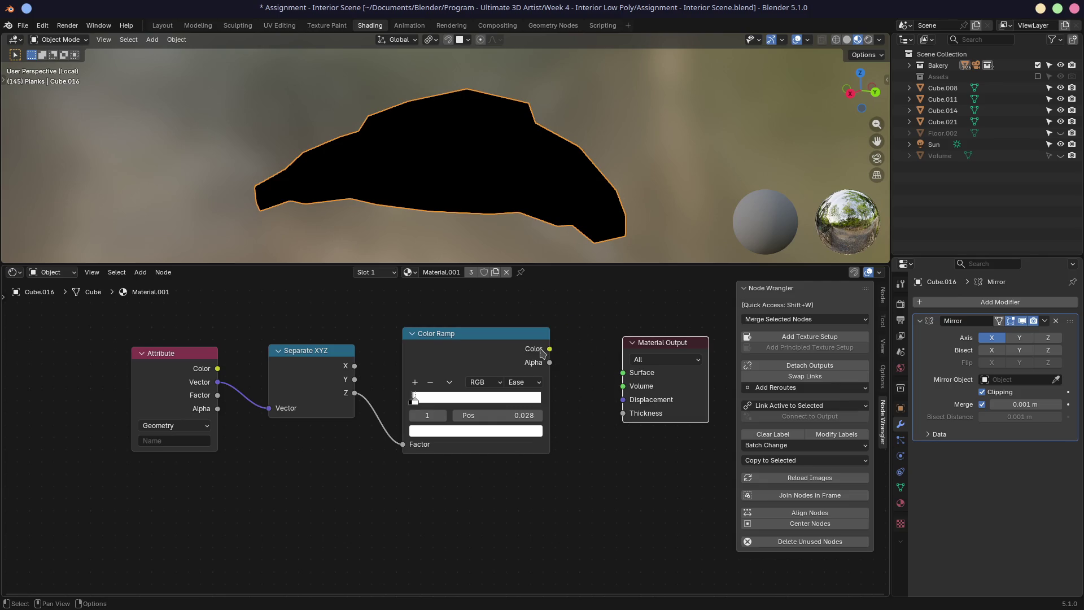
key("x")
left_click_drag(311, 358, 319, 351)
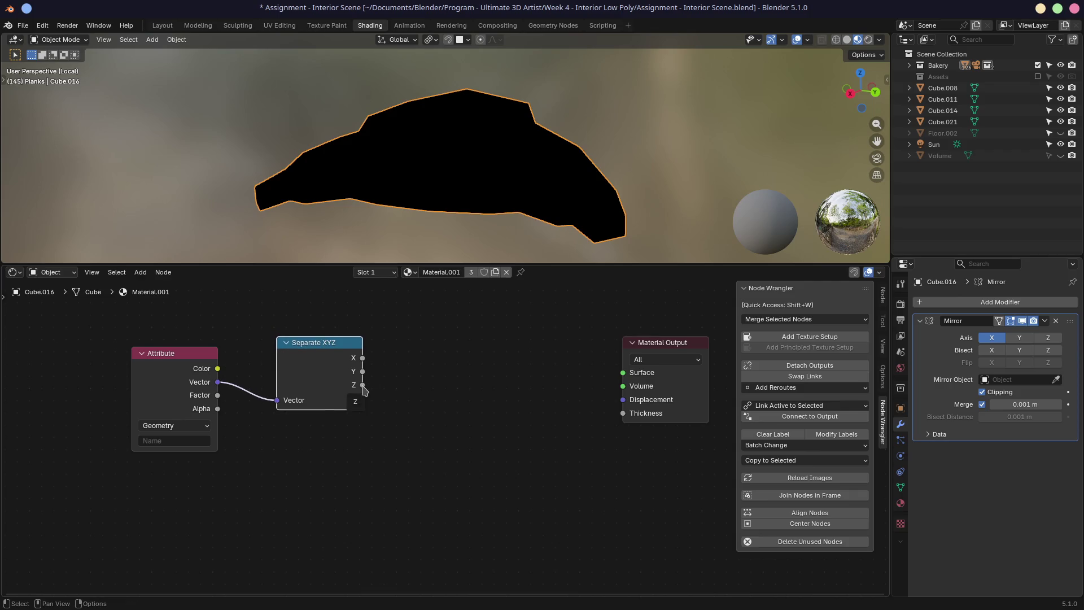
Step: Undo back to the Color Ramp setup and switch the Attribute node type to Object
left_click(180, 426)
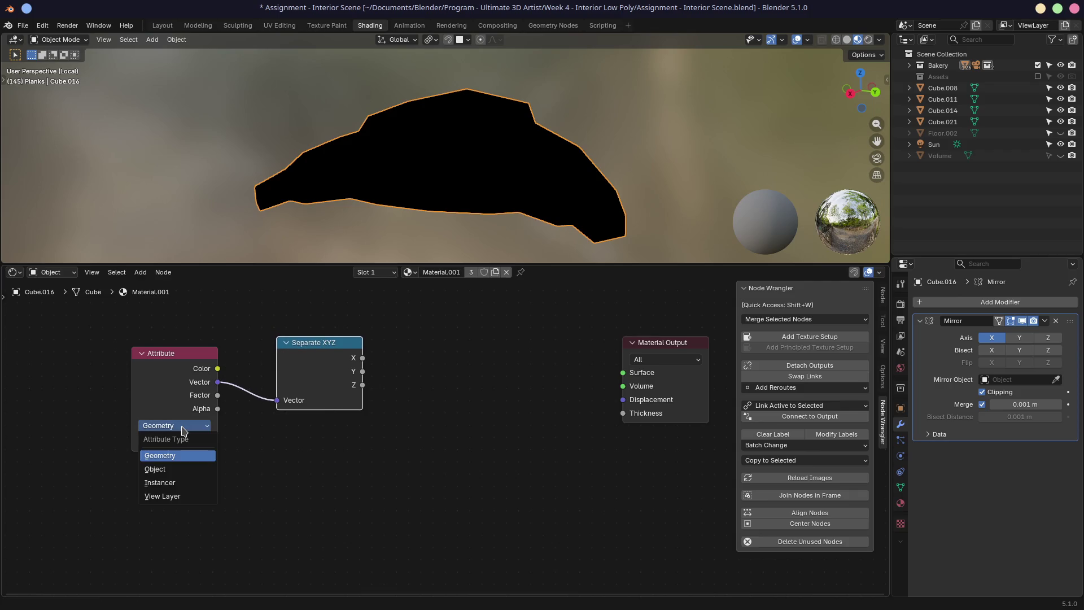
left_click(164, 469)
key("ctrl+z")
key("ctrl+z")
key("ctrl+z")
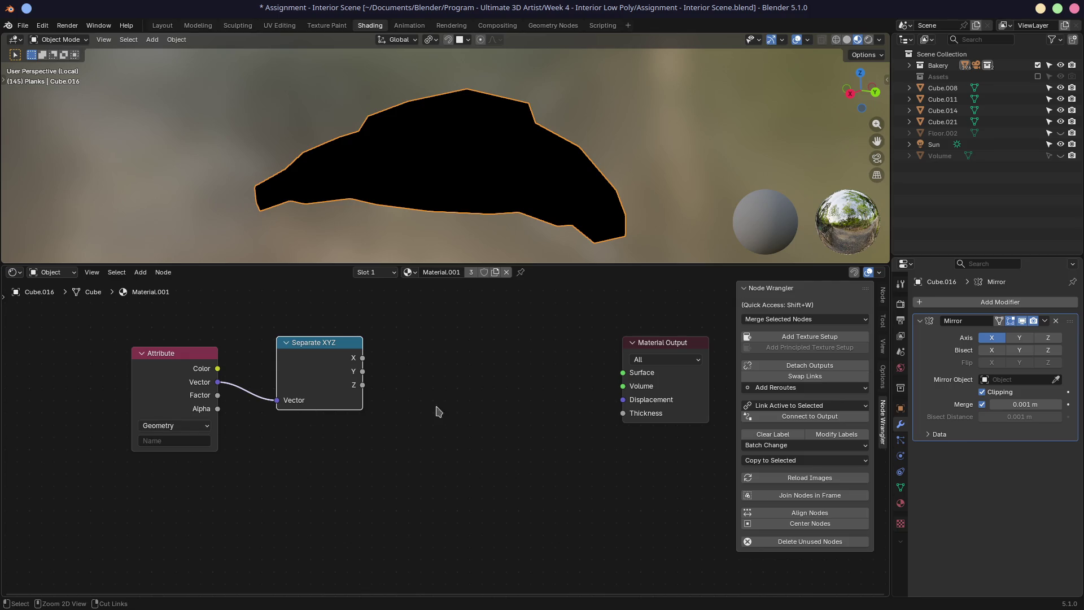
left_click(183, 427)
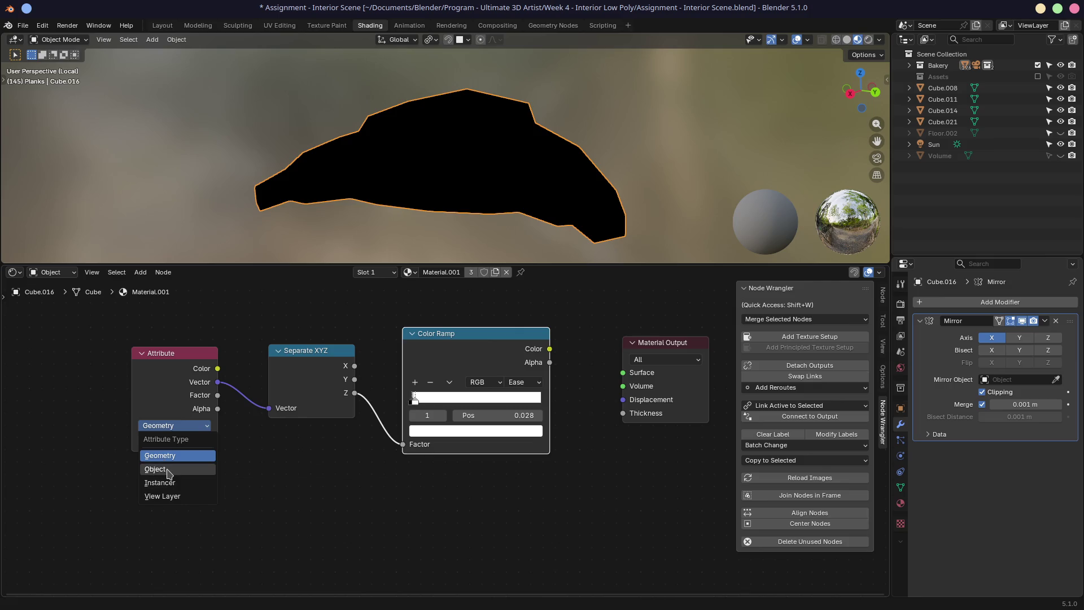
left_click(168, 473)
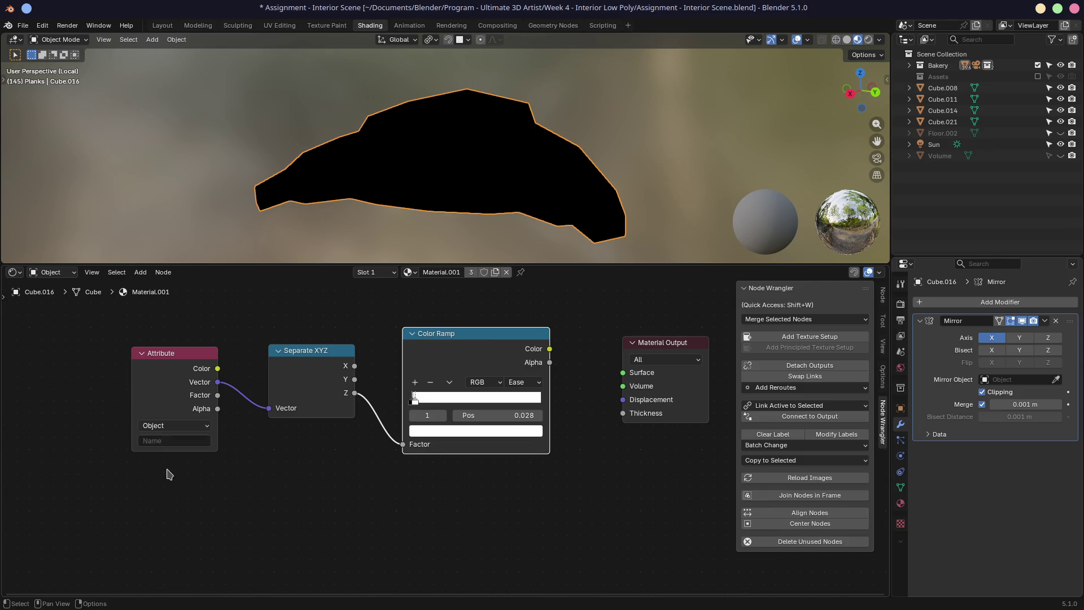
Step: Test the Color Ramp and Attribute Color on Surface, then leave Surface unlinked
left_click_drag(553, 351, 628, 375)
mouse_move(419, 154)
middle_mouse_down()
mouse_move(411, 169)
mouse_move(484, 177)
mouse_move(453, 169)
middle_mouse_up()
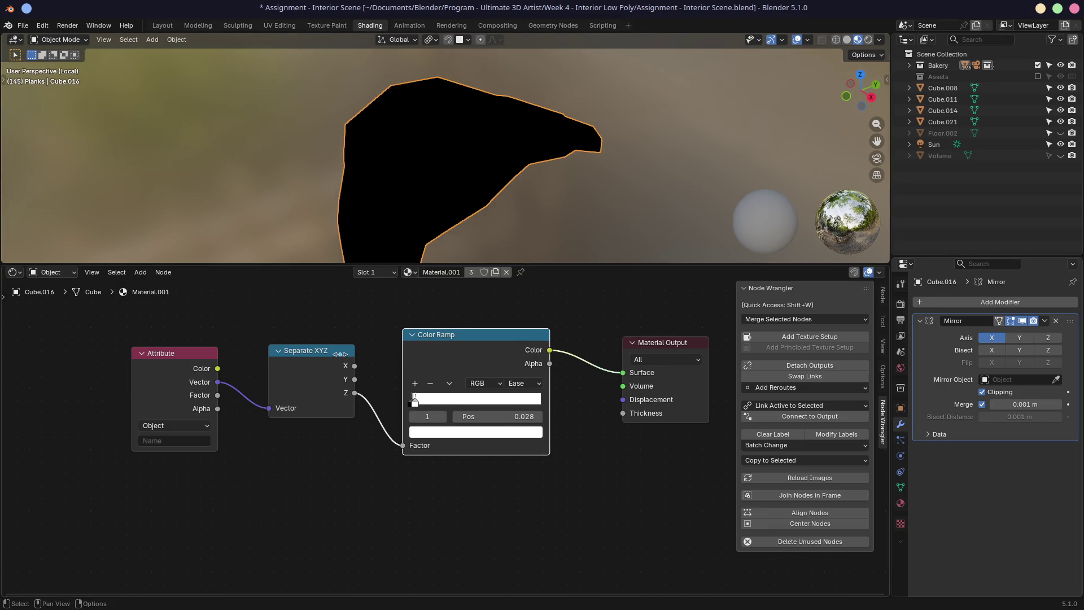
mouse_move(217, 368)
left_mouse_down()
mouse_move(632, 367)
mouse_move(623, 373)
left_mouse_up()
mouse_move(435, 212)
middle_mouse_down()
mouse_move(498, 177)
mouse_move(430, 203)
mouse_move(485, 191)
middle_mouse_up()
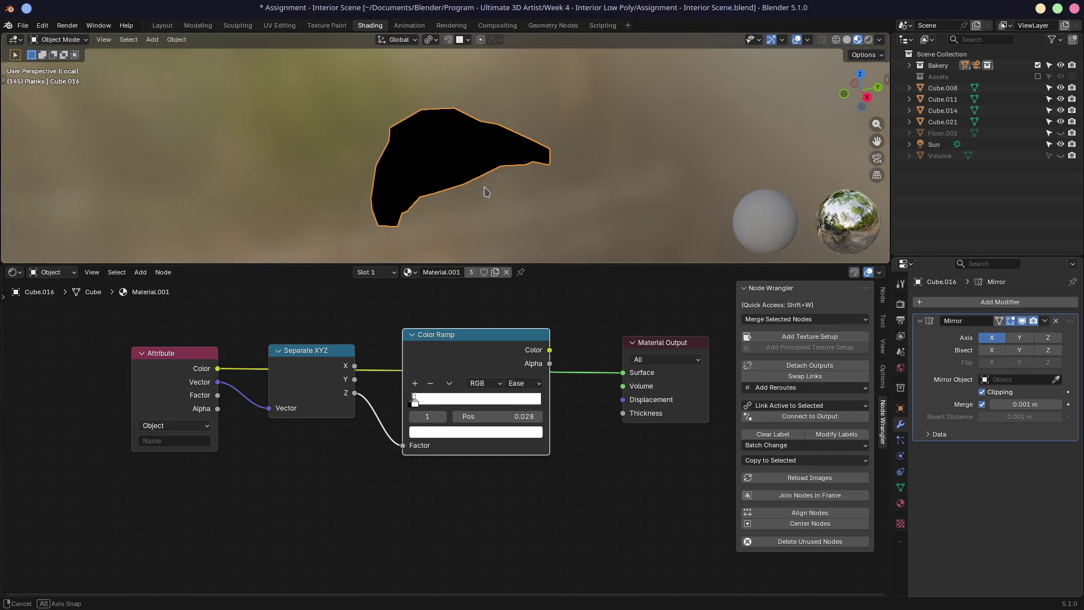
left_click_drag(622, 372, 525, 338)
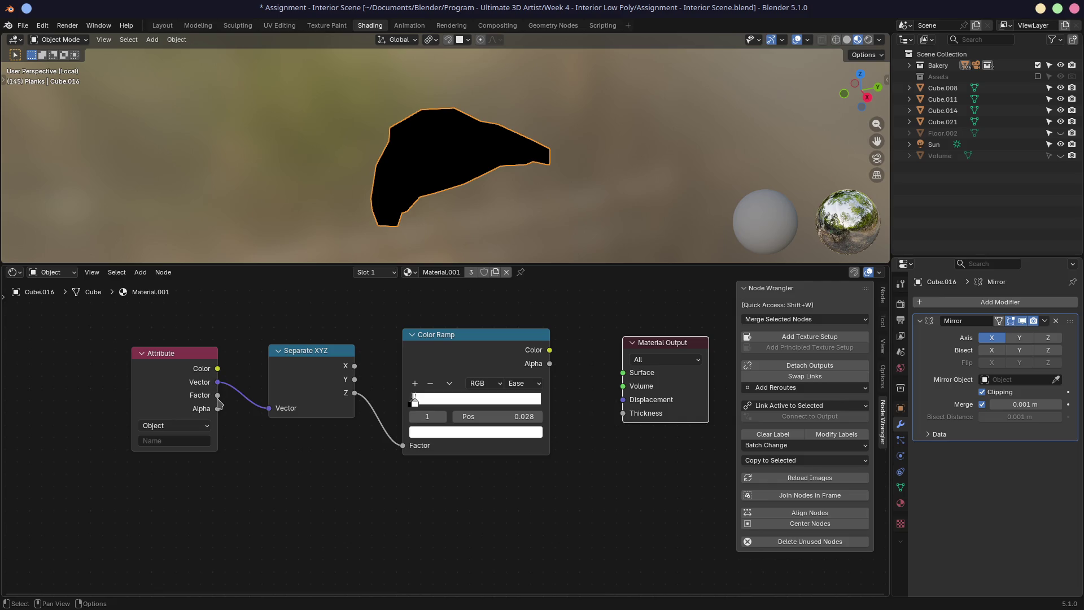
left_click(463, 343)
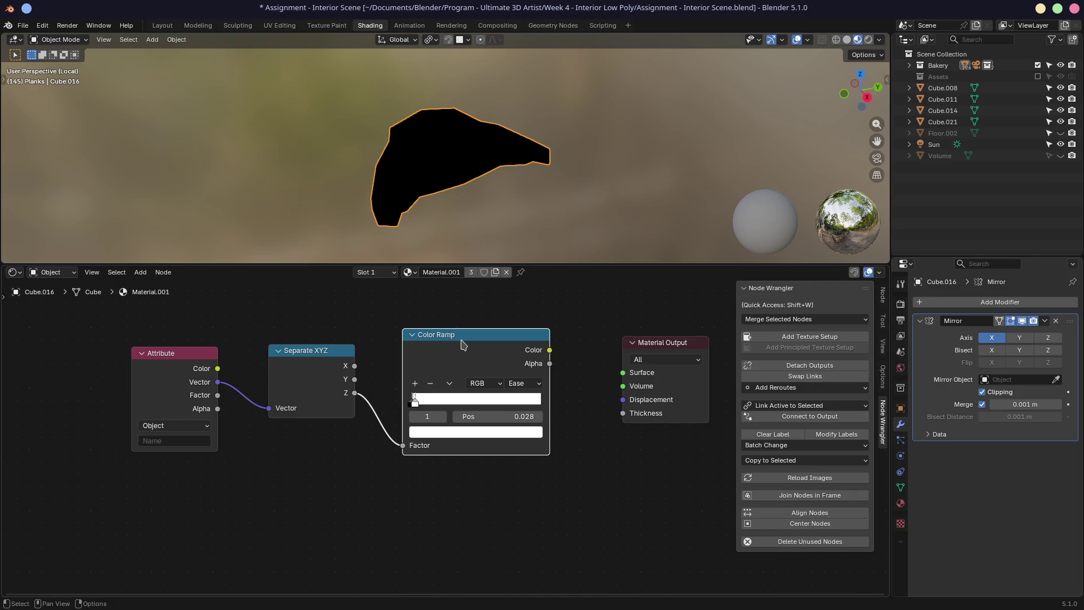
Step: Link the ramp Color to Surface, slide the black stop to 0.291, and nudge the node left
mouse_move(414, 402)
left_mouse_down()
mouse_move(404, 404)
mouse_move(477, 403)
left_mouse_up()
key("g")
right_click(480, 402)
left_click_drag(547, 348, 623, 372)
mouse_move(477, 402)
left_mouse_down()
mouse_move(409, 403)
mouse_move(474, 404)
mouse_move(426, 407)
left_mouse_up()
key("g")
right_click(457, 401)
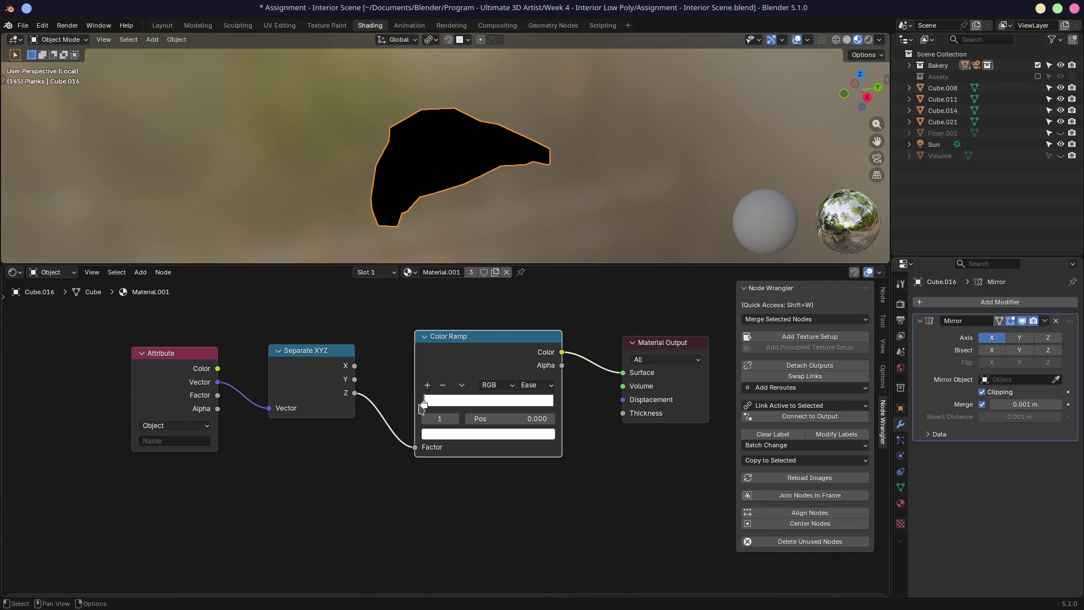
left_click_drag(479, 355, 465, 360)
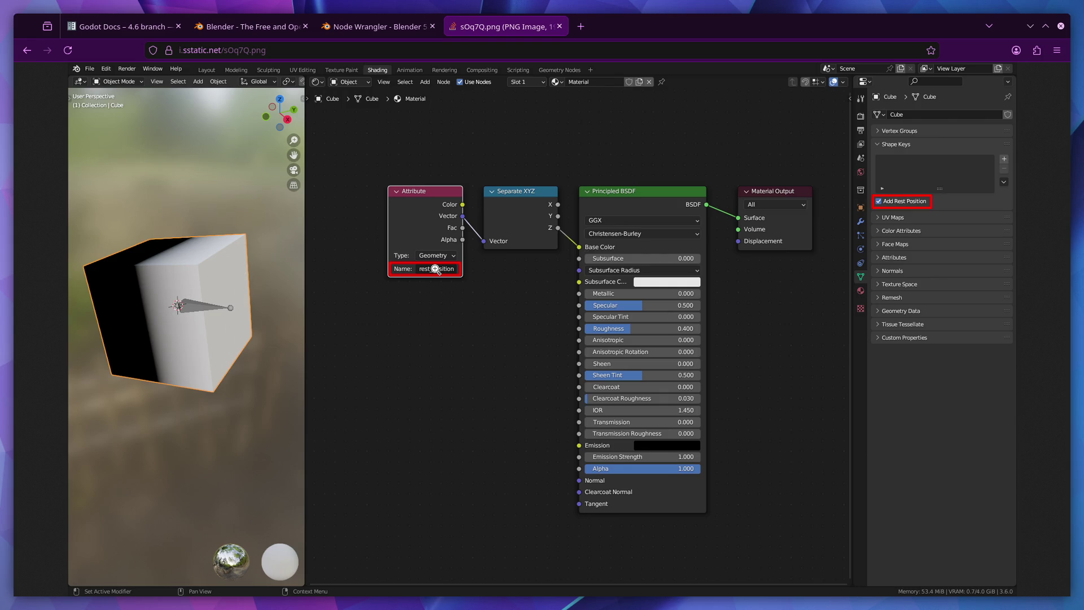
Step: Return to Blender after viewing the sOq7Q.png rest_position reference image
key("ctrl+super+Right")
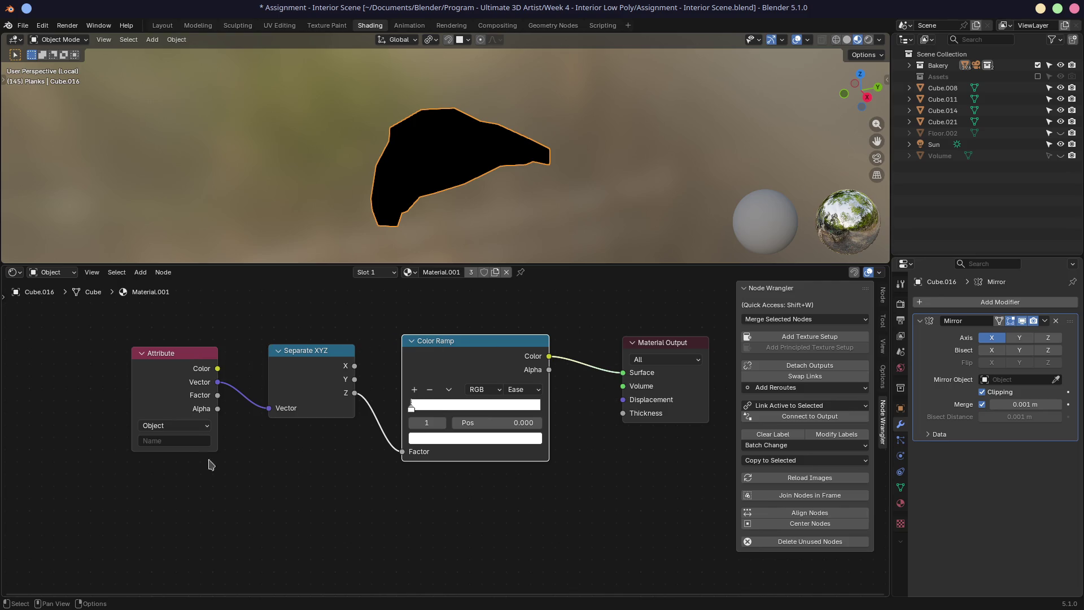
Step: Add a UV Map input node, then delete it
left_click(221, 508)
key("shift+a")
mouse_move(226, 496)
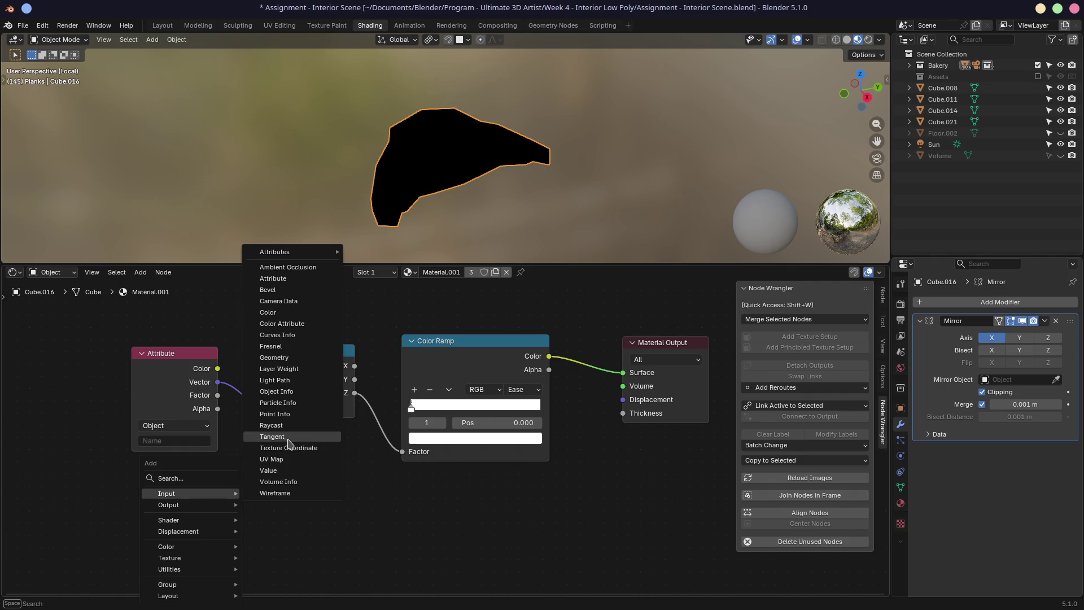
left_click(270, 459)
left_click(267, 457)
key("Delete")
Step: Add an Object Info input node and place it beside the Attribute node
right_click(255, 469)
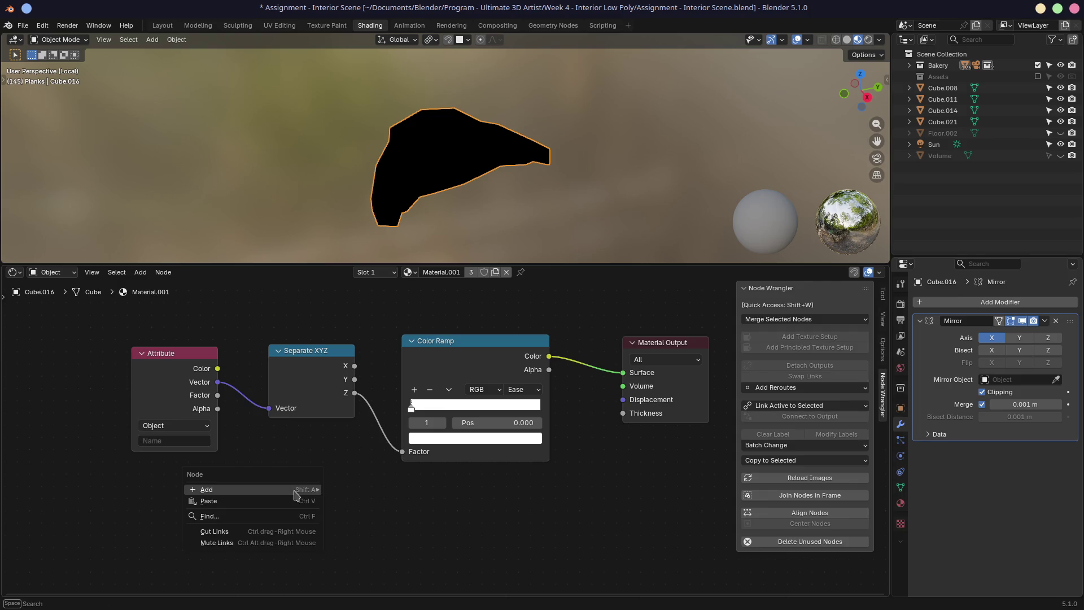
key("shift+a")
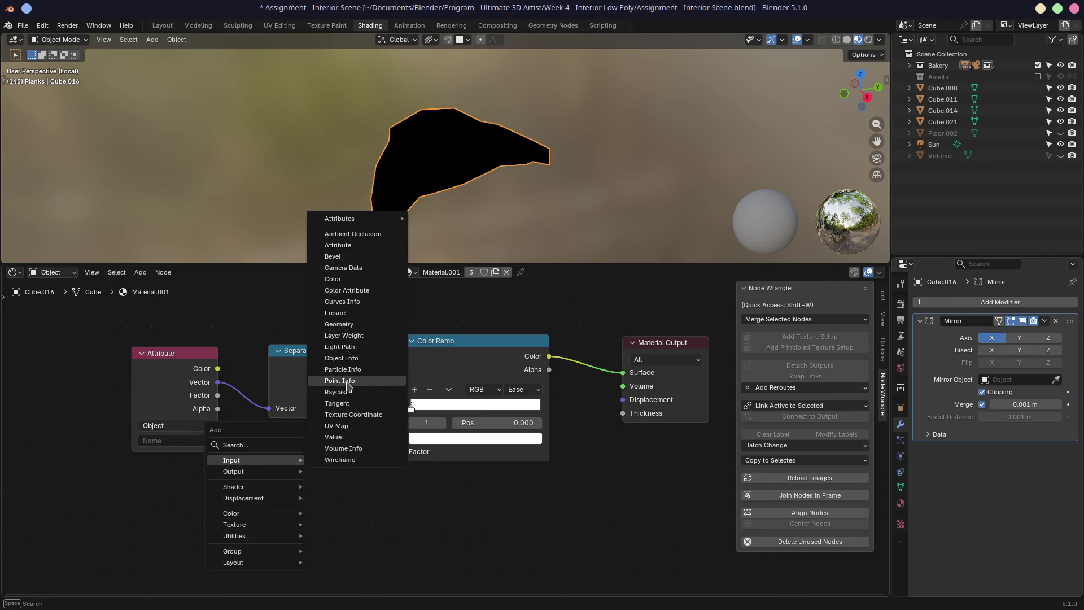
left_click(345, 358)
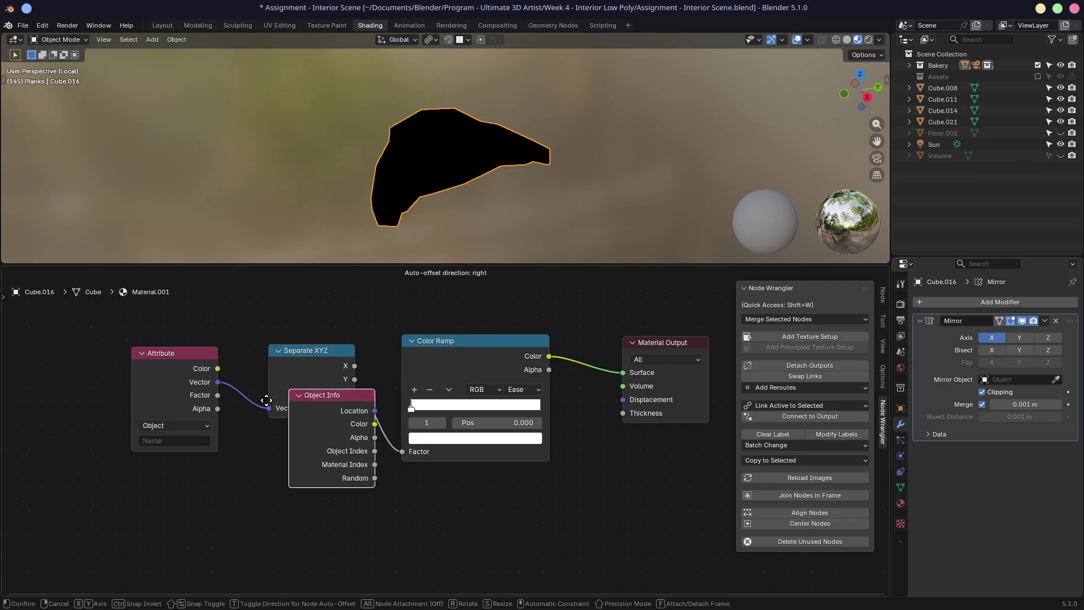
left_click(131, 475)
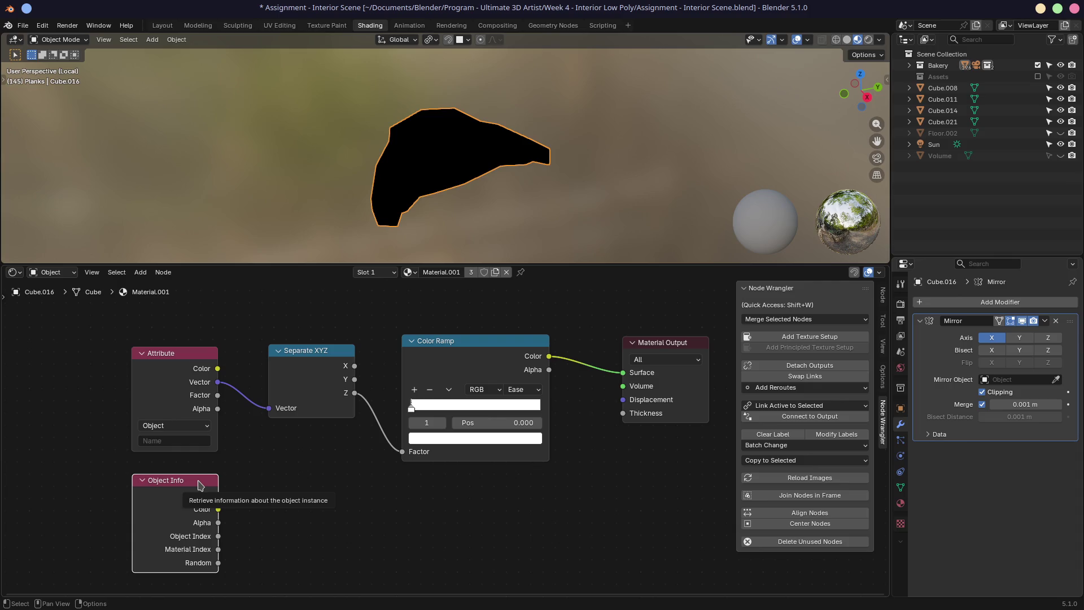
Step: Add an Attribute node reading position, then delete it
key("shift+a")
mouse_move(277, 471)
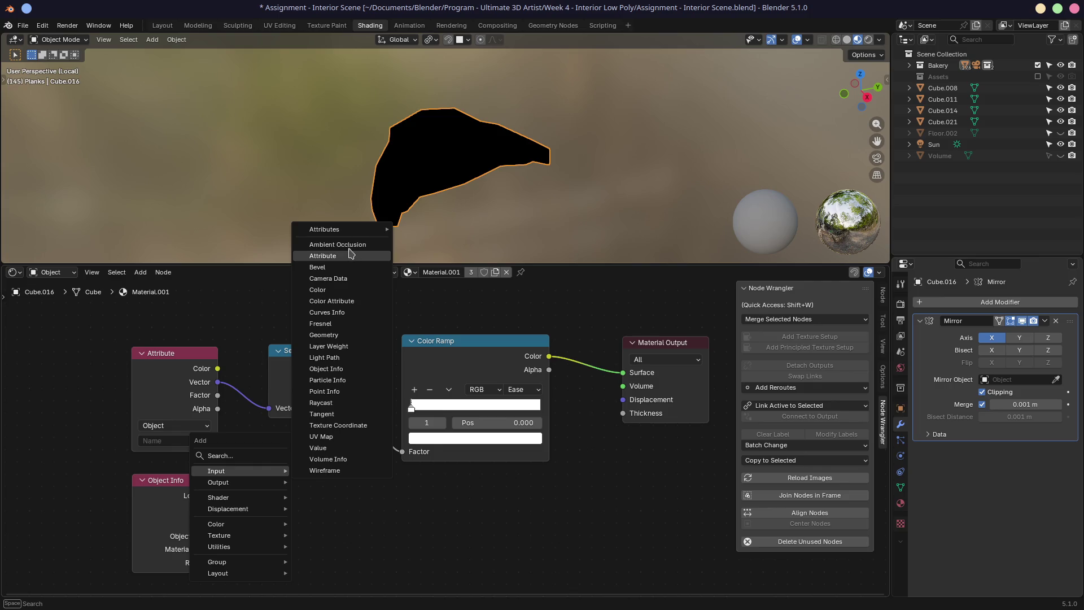
mouse_move(357, 230)
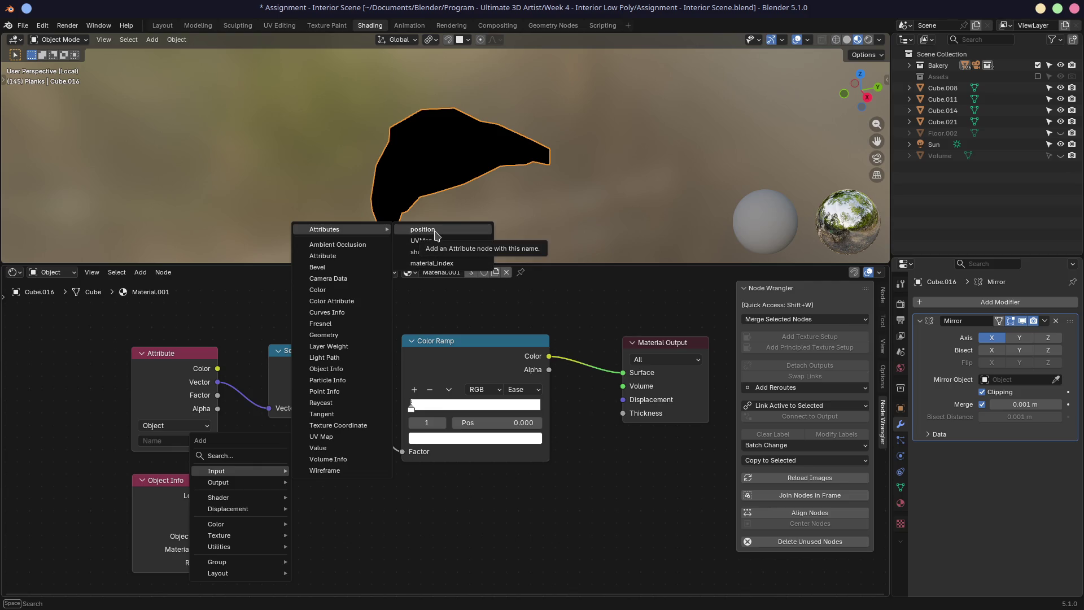
left_click(437, 233)
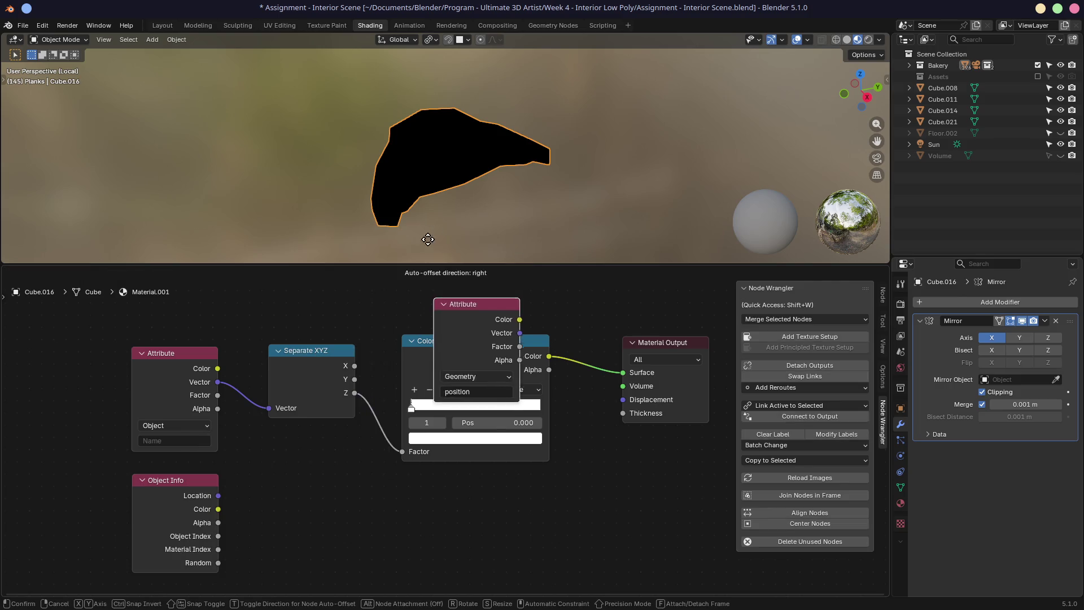
left_click(252, 385)
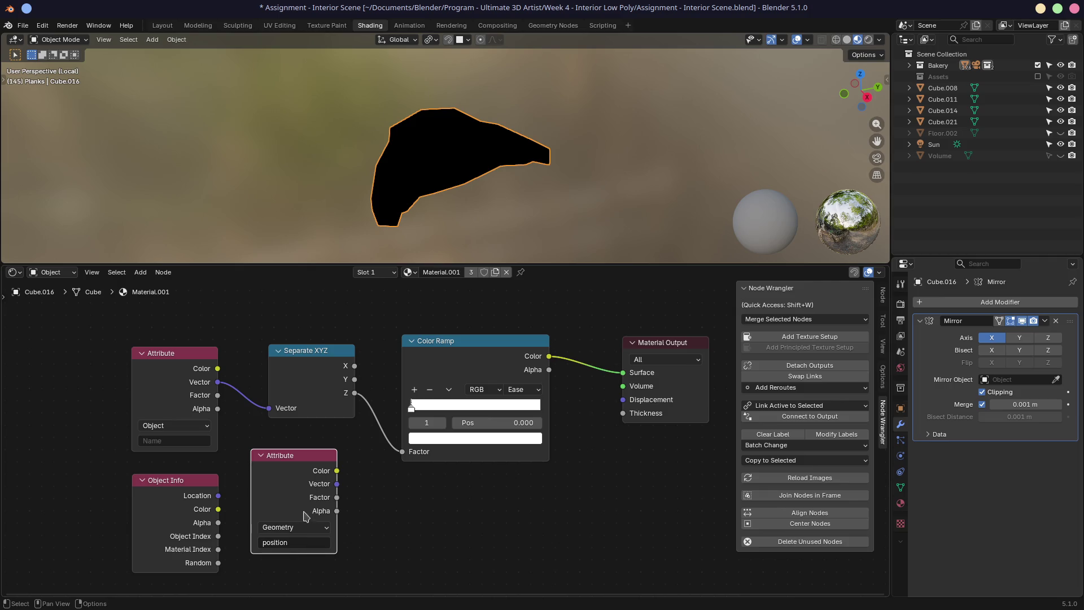
right_click(307, 460)
key("x")
Step: Add a Geometry input node from the Input category
key("shift+a")
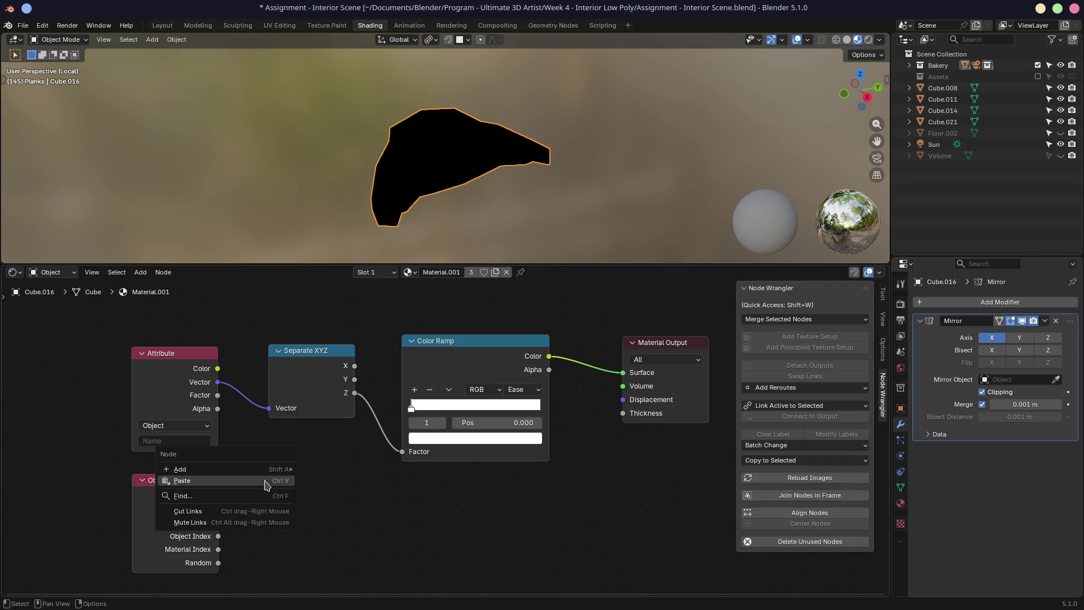
key("Escape")
key("shift+a")
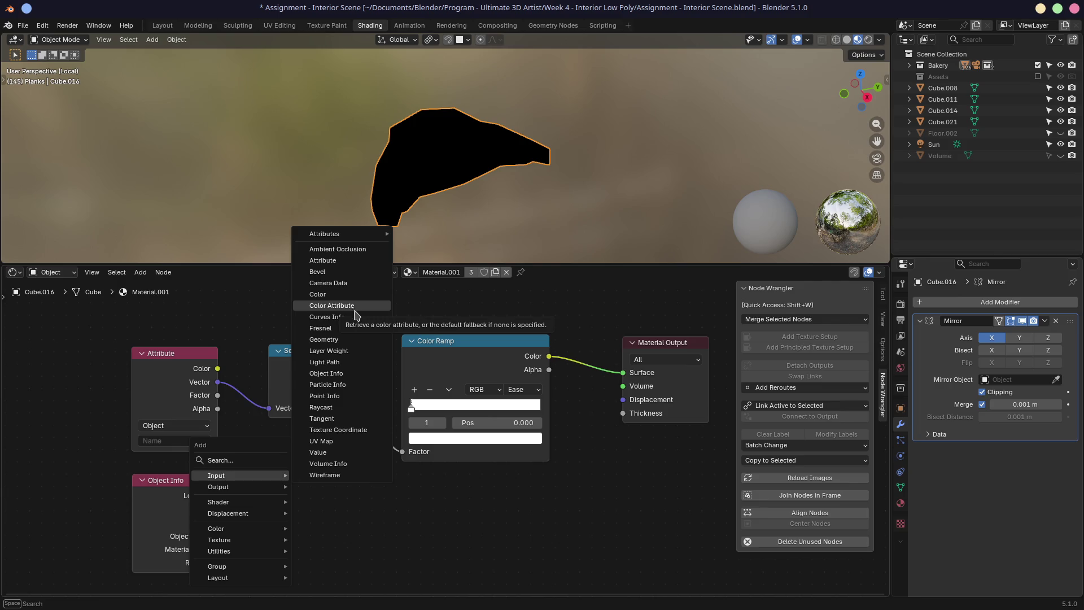
left_click(344, 339)
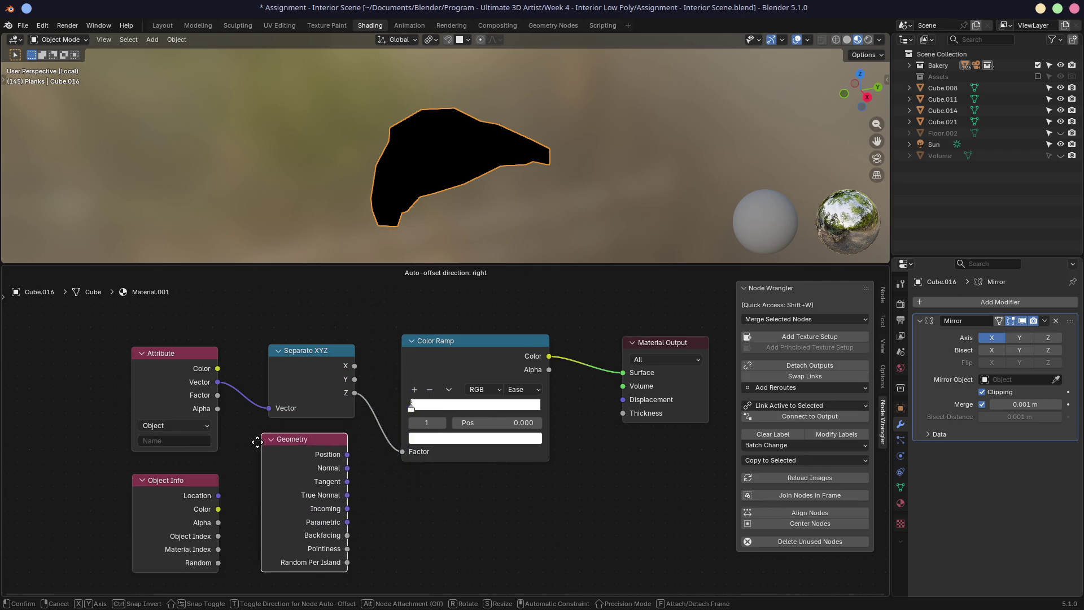
Step: Place the Geometry node, feed Position into the Color Ramp Factor, and arrange stops black-to-white
left_click(258, 450)
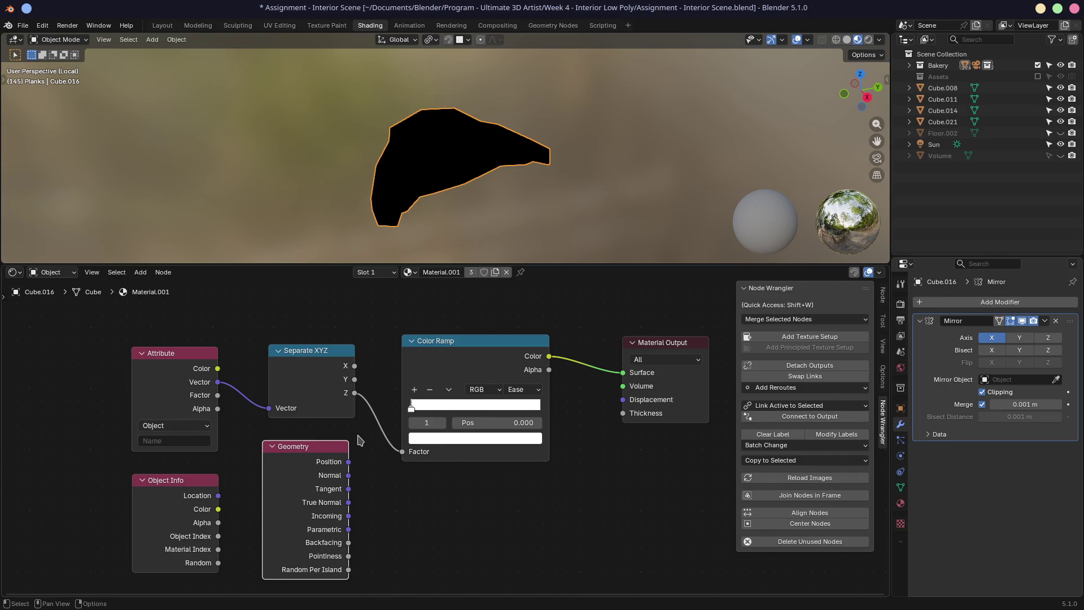
mouse_move(326, 451)
left_mouse_down()
mouse_move(299, 445)
mouse_move(556, 476)
mouse_move(622, 384)
mouse_move(510, 449)
mouse_move(339, 447)
mouse_move(325, 460)
mouse_move(404, 456)
left_mouse_up()
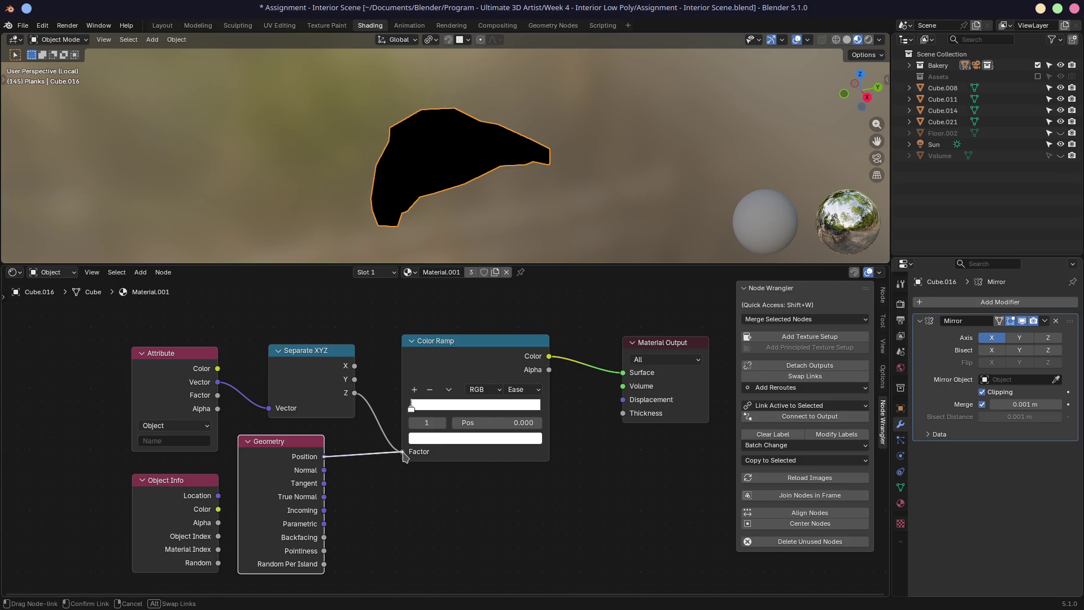
left_click_drag(404, 456, 404, 456)
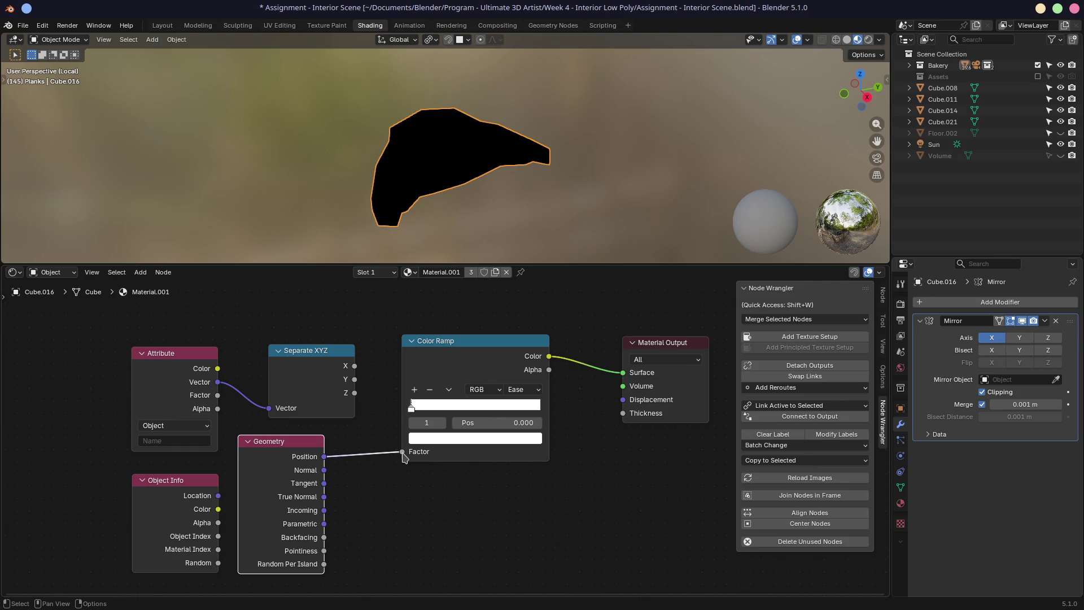
mouse_move(411, 406)
left_mouse_down()
mouse_move(534, 410)
mouse_move(415, 415)
mouse_move(521, 411)
left_mouse_up()
left_click_drag(438, 410, 392, 416)
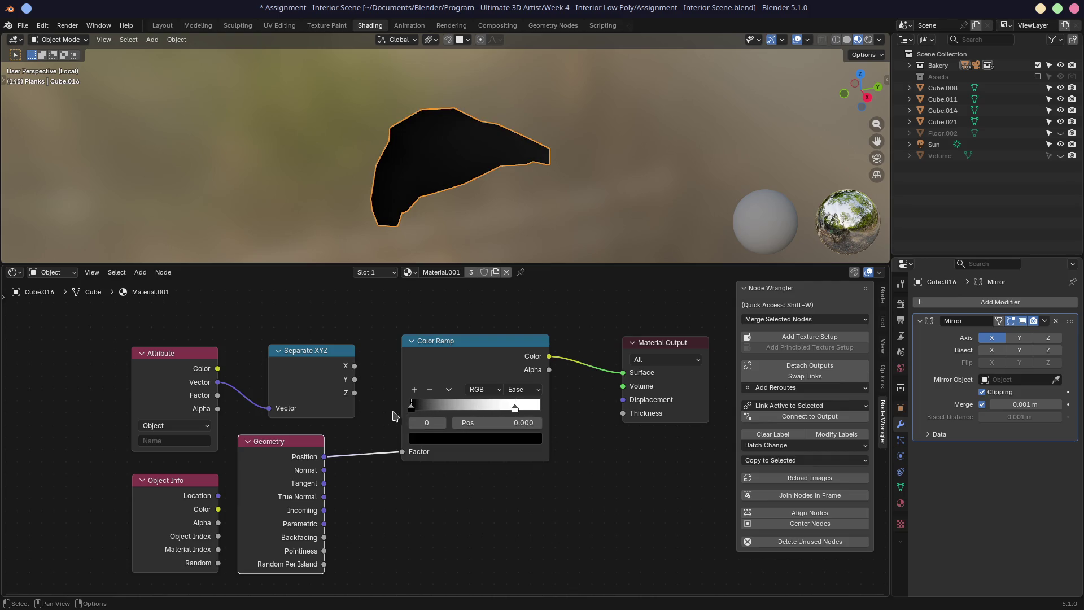
Step: Put the black ramp stop at the start and the white stop at 0.028
left_click(509, 427)
type("0.027677 m")
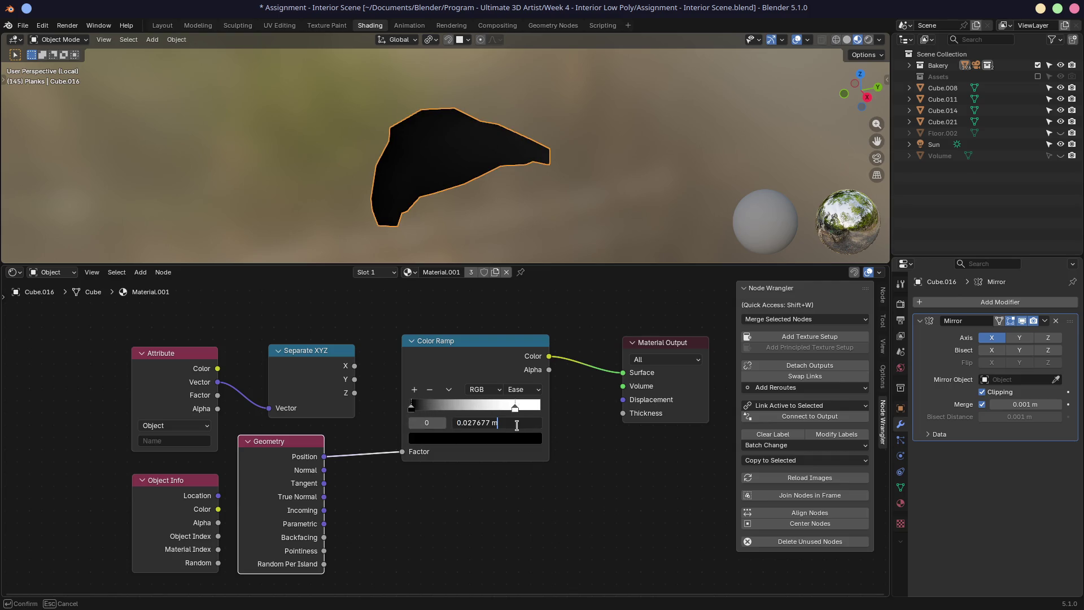
key("Return")
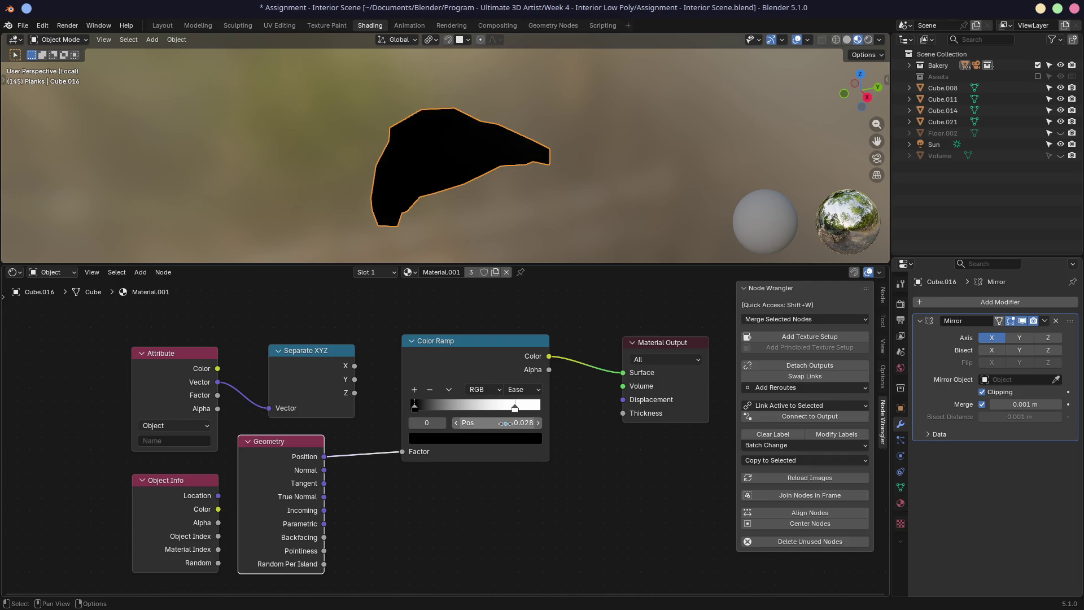
mouse_move(469, 186)
middle_mouse_down()
mouse_move(460, 170)
mouse_move(457, 202)
middle_mouse_up()
left_click_drag(414, 407, 408, 406)
left_click(514, 407)
left_click(512, 422)
type("0.027677 m")
key("Return")
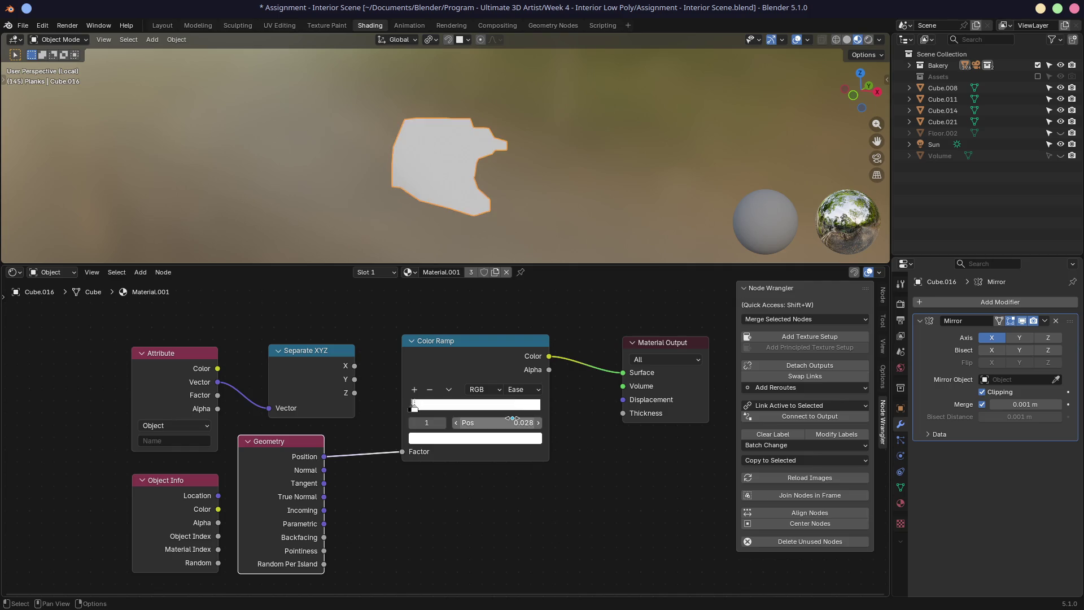
Step: Route Geometry Position into Separate XYZ's Vector input
scroll(552, 213, "up", 3)
mouse_move(552, 213)
middle_mouse_down()
mouse_move(509, 172)
mouse_move(509, 115)
mouse_move(553, 168)
mouse_move(517, 188)
mouse_move(520, 202)
mouse_move(532, 199)
middle_mouse_up()
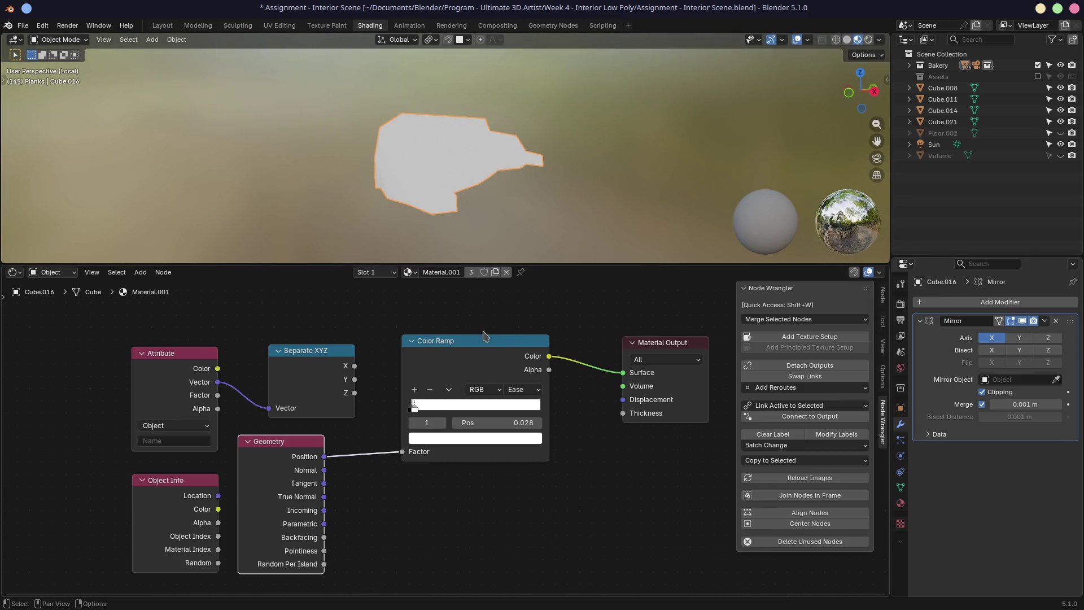
left_click_drag(324, 456, 344, 406)
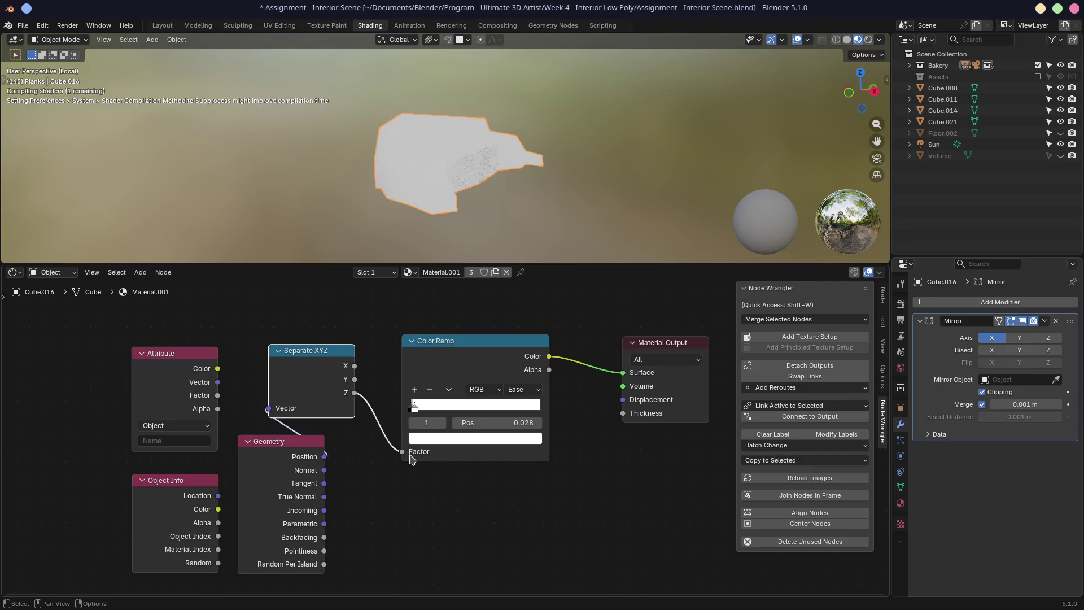
Step: Place Separate XYZ between Geometry and Color Ramp and set the ramp interpolation to Linear
left_click_drag(316, 354, 355, 388)
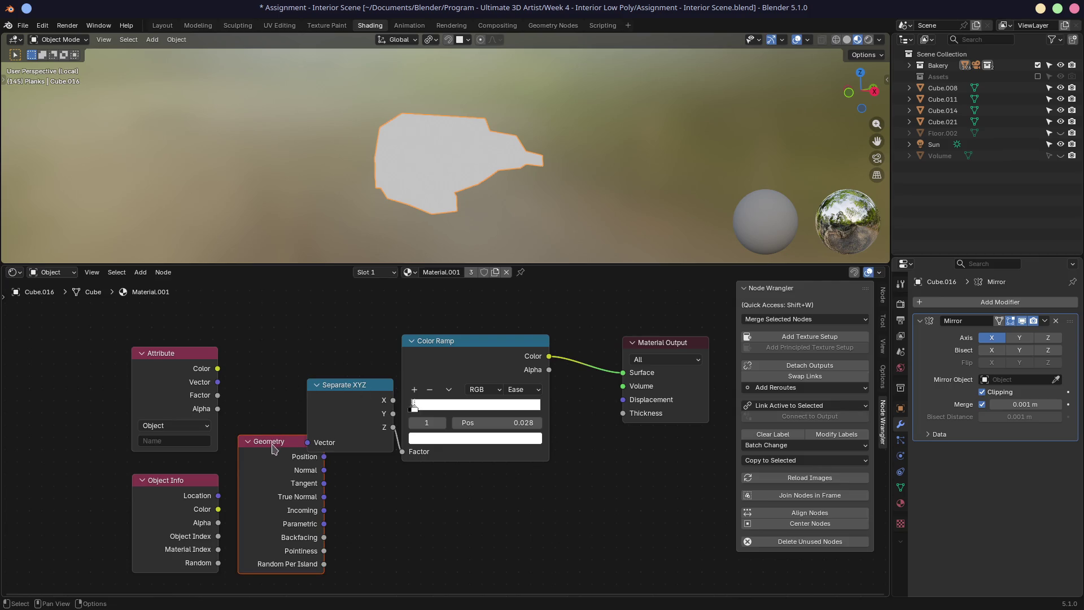
left_click(409, 416)
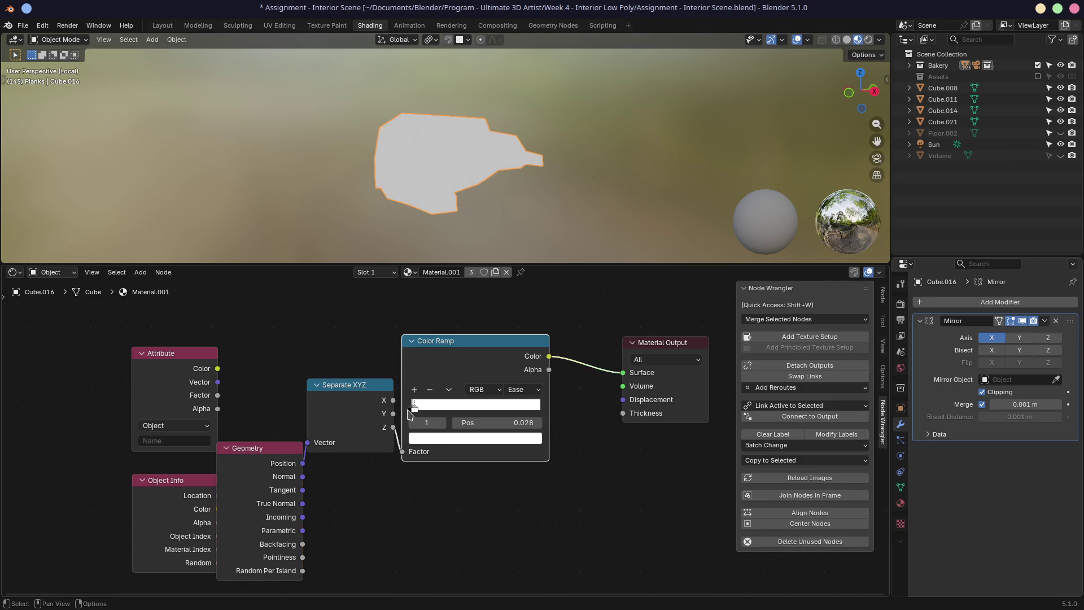
left_click(412, 407)
left_click(415, 406)
left_click(530, 389)
left_click(519, 446)
mouse_move(527, 236)
middle_mouse_down()
mouse_move(473, 188)
mouse_move(440, 220)
mouse_move(455, 239)
middle_mouse_up()
mouse_move(428, 168)
middle_mouse_down()
mouse_move(471, 181)
mouse_move(457, 155)
mouse_move(450, 175)
mouse_move(500, 174)
middle_mouse_up()
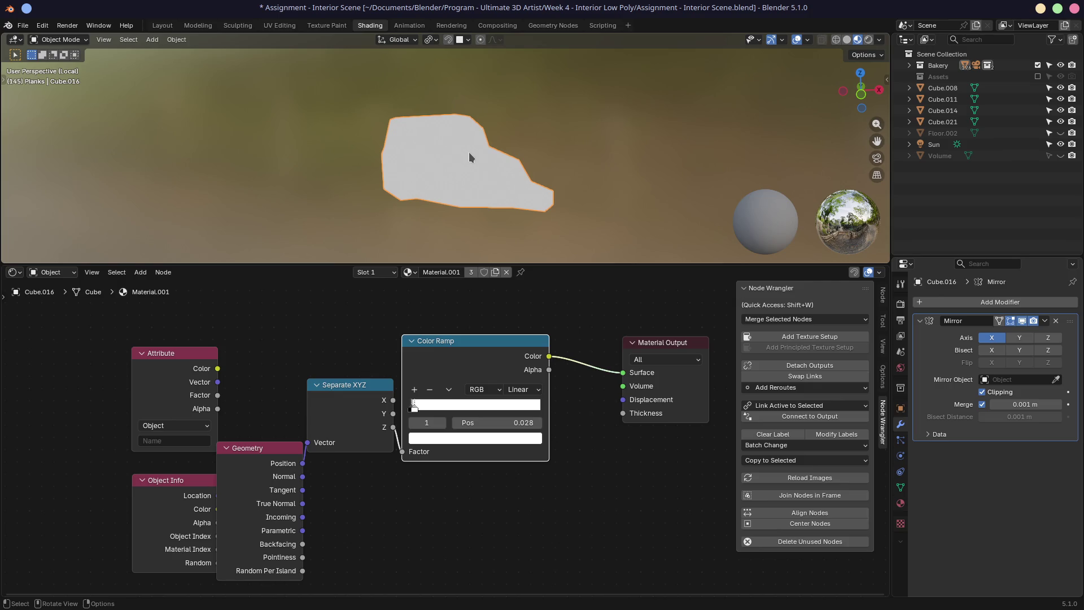
Step: Delete the unused Object Info and Attribute nodes, tidy the layout, and move a ramp stop to 1.000
left_click(171, 489)
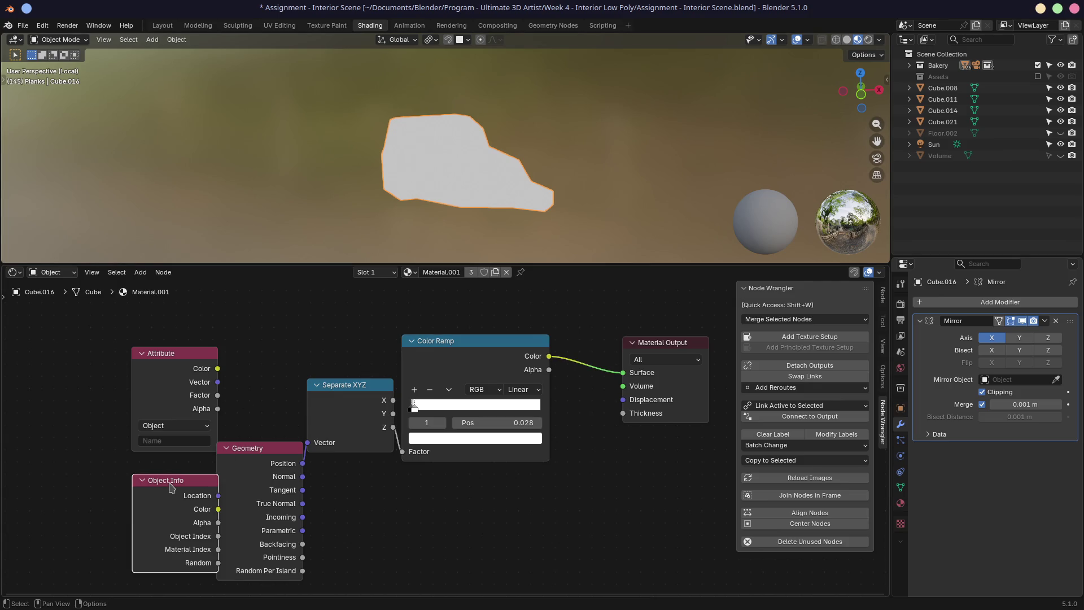
key("x")
left_click(194, 390)
key("x")
left_click(257, 470)
left_click_drag(257, 470, 164, 380)
mouse_move(314, 398)
left_mouse_down()
mouse_move(248, 357)
mouse_move(239, 326)
left_mouse_up()
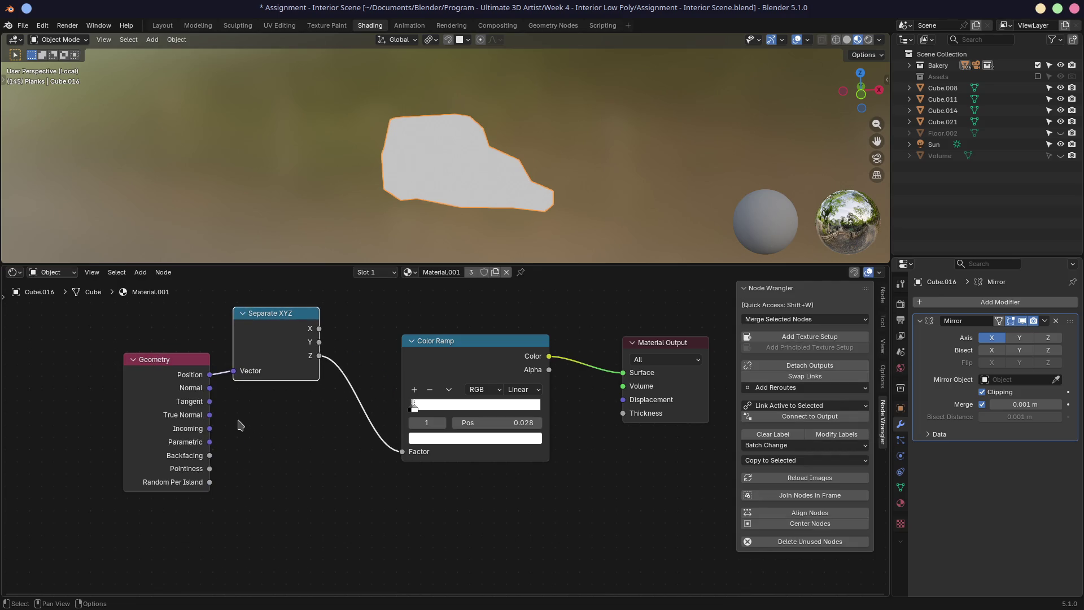
left_click(240, 425)
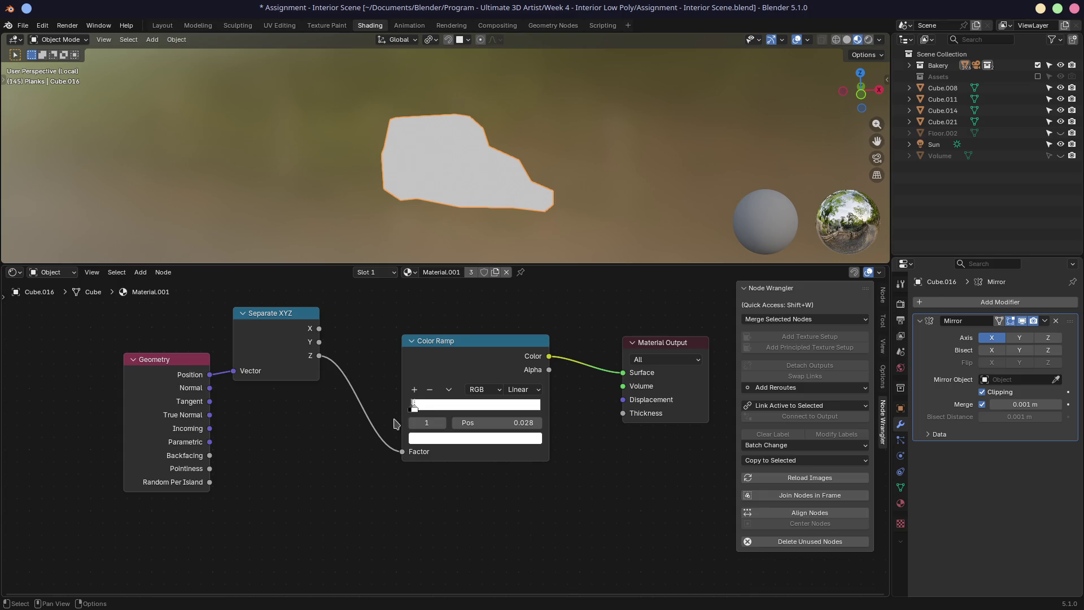
left_click_drag(414, 408, 542, 410)
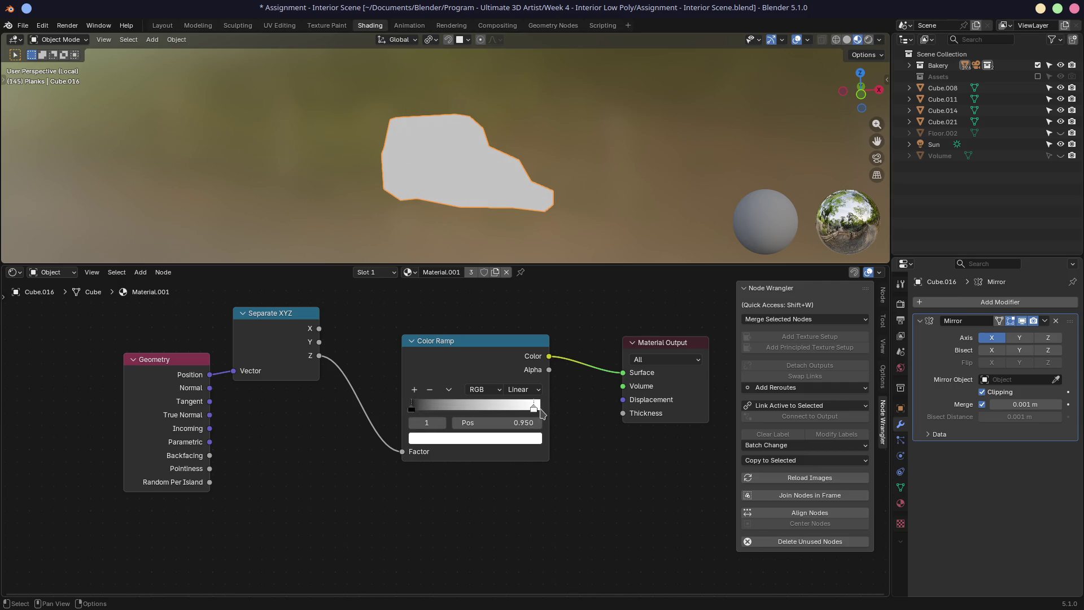
middle_click_drag(541, 177, 461, 155)
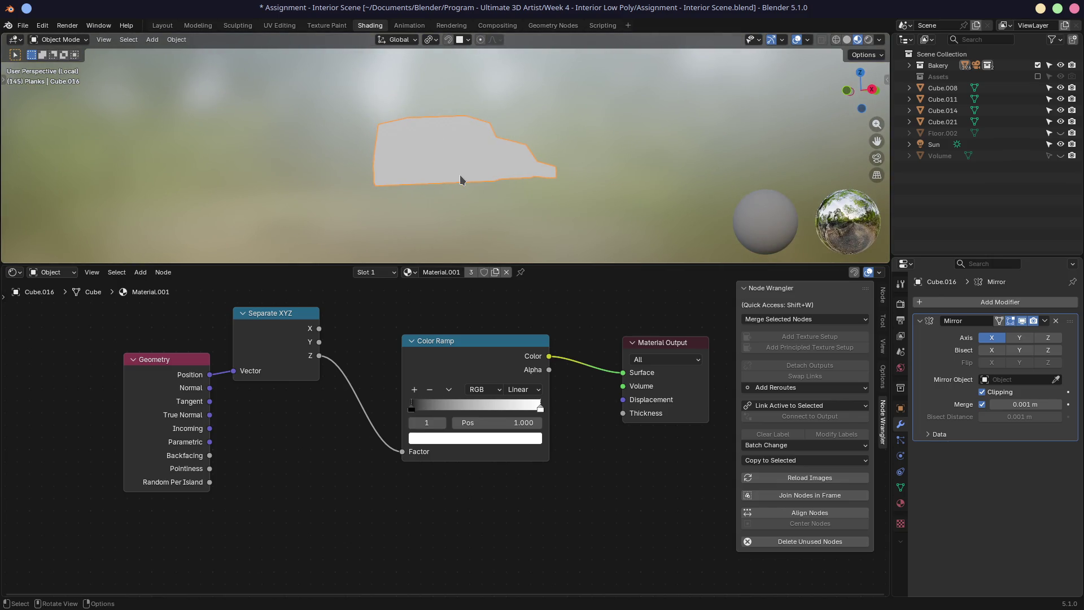
key("shift+a")
mouse_move(364, 453)
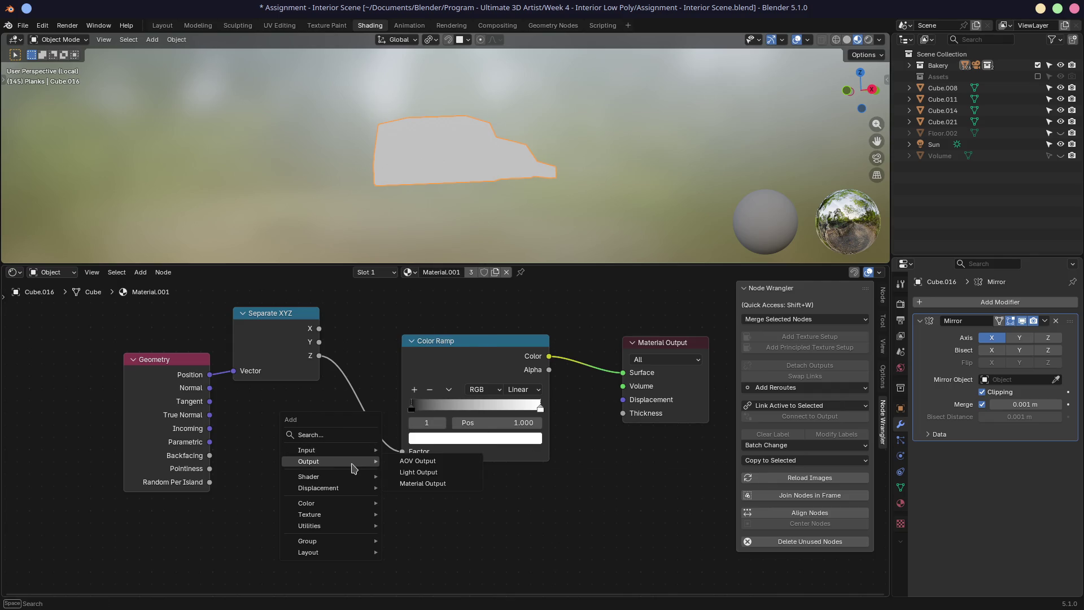
mouse_move(354, 478)
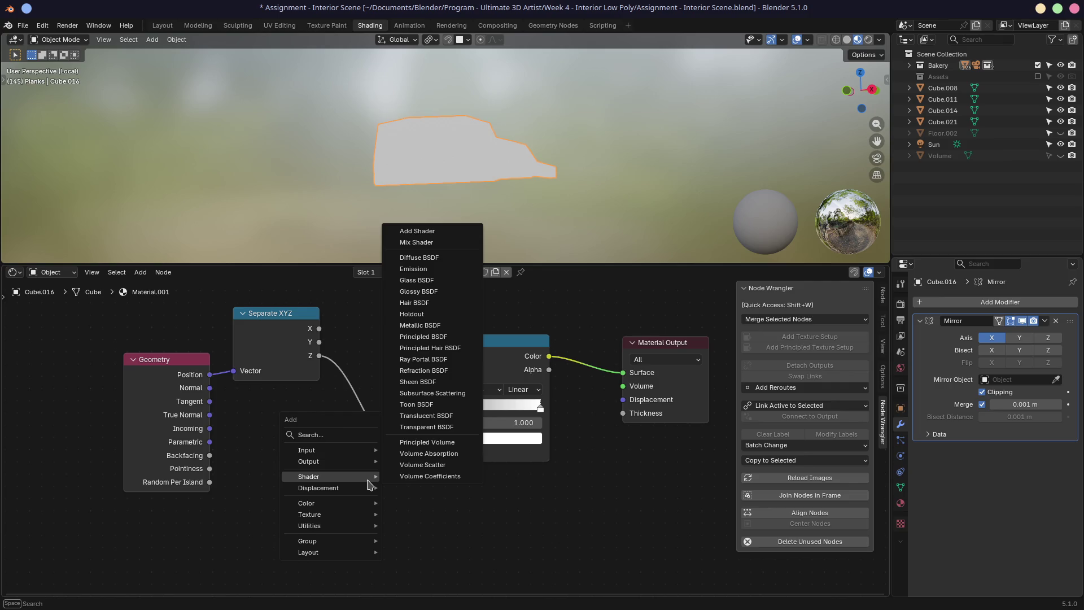
mouse_move(358, 503)
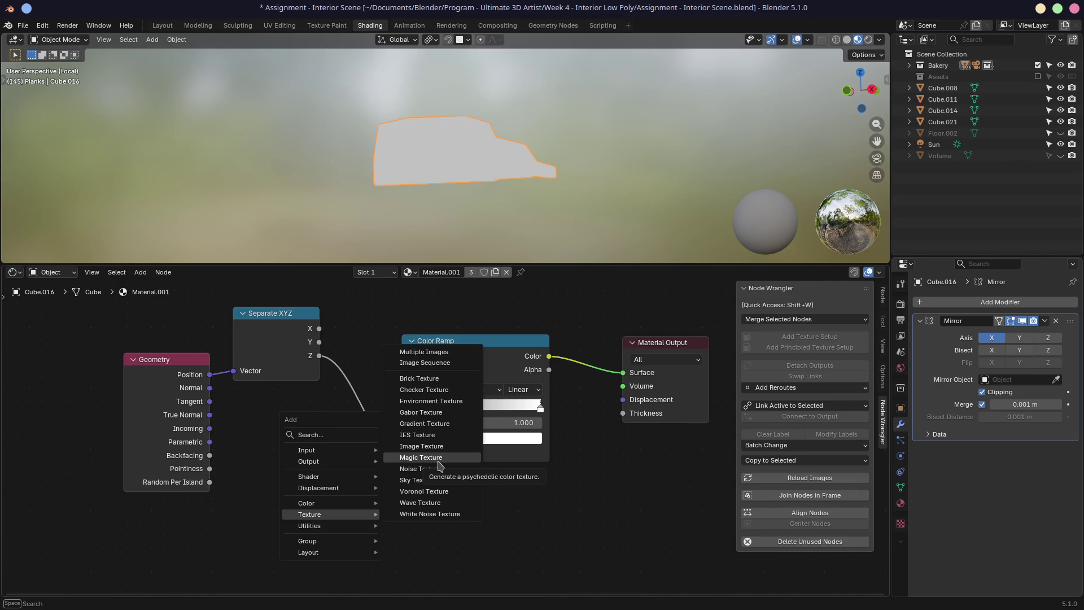
key("Escape")
left_click(460, 348)
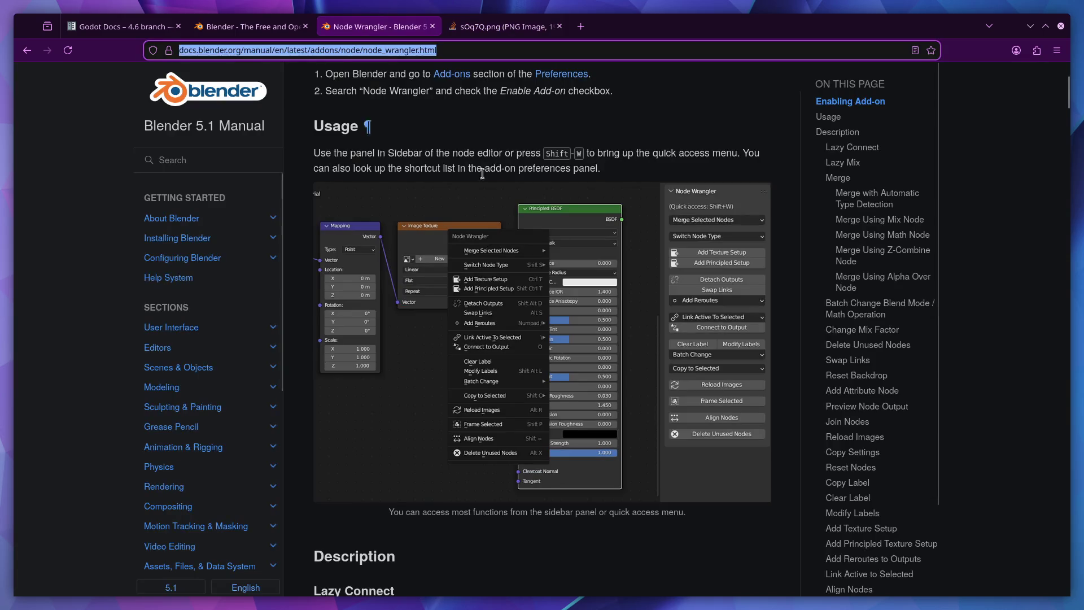
Step: Scroll through the Node Wrangler manual page in Firefox
scroll(687, 282, "up", 2)
scroll(687, 282, "up", 2)
scroll(584, 213, "down", 3)
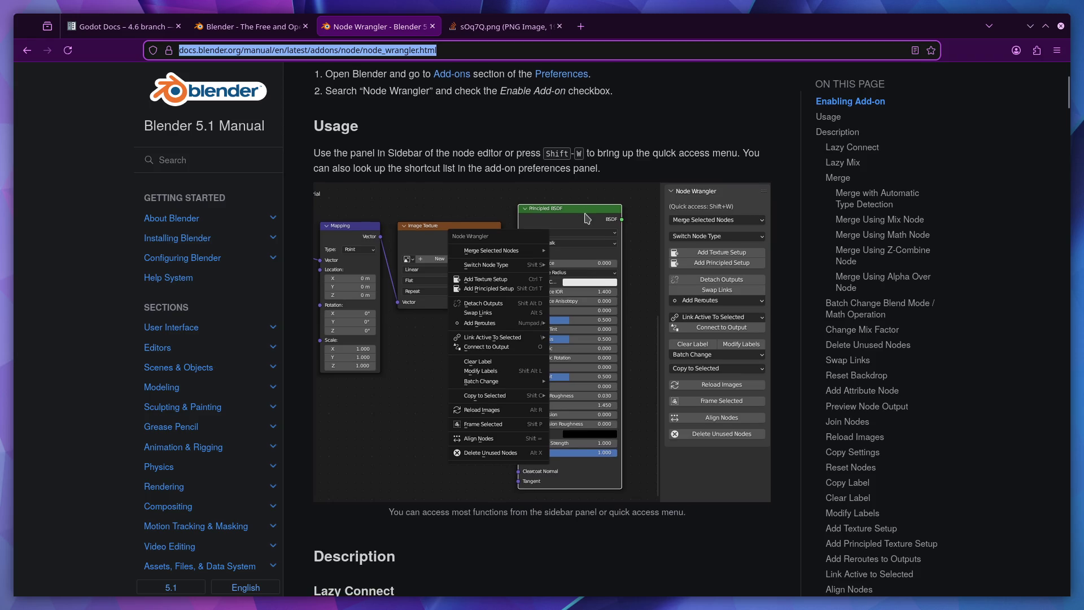
scroll(587, 218, "down", 7)
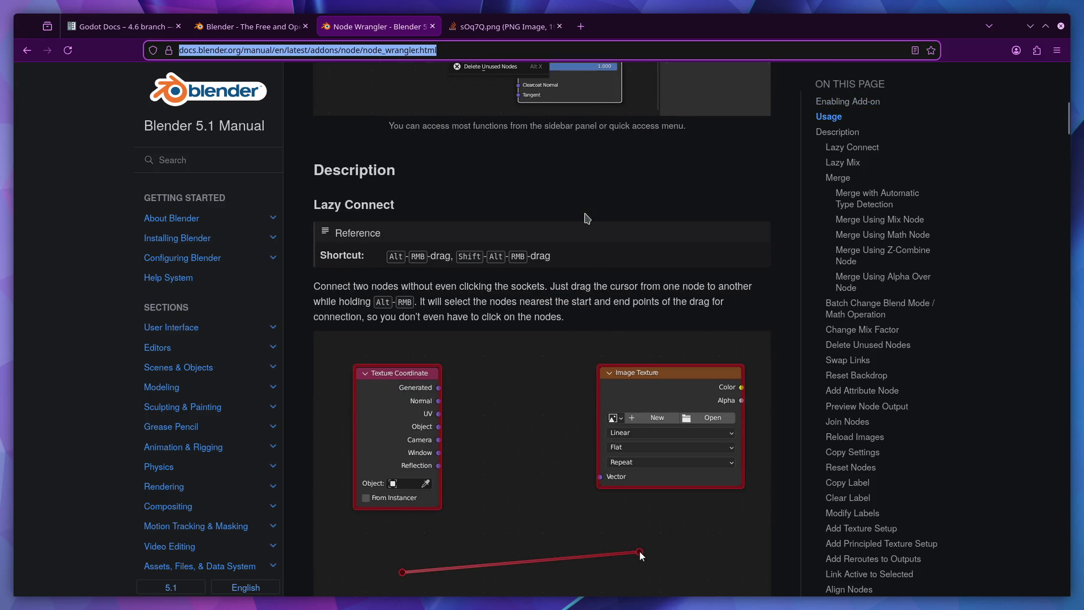
scroll(587, 218, "down", 3)
scroll(587, 218, "up", 1)
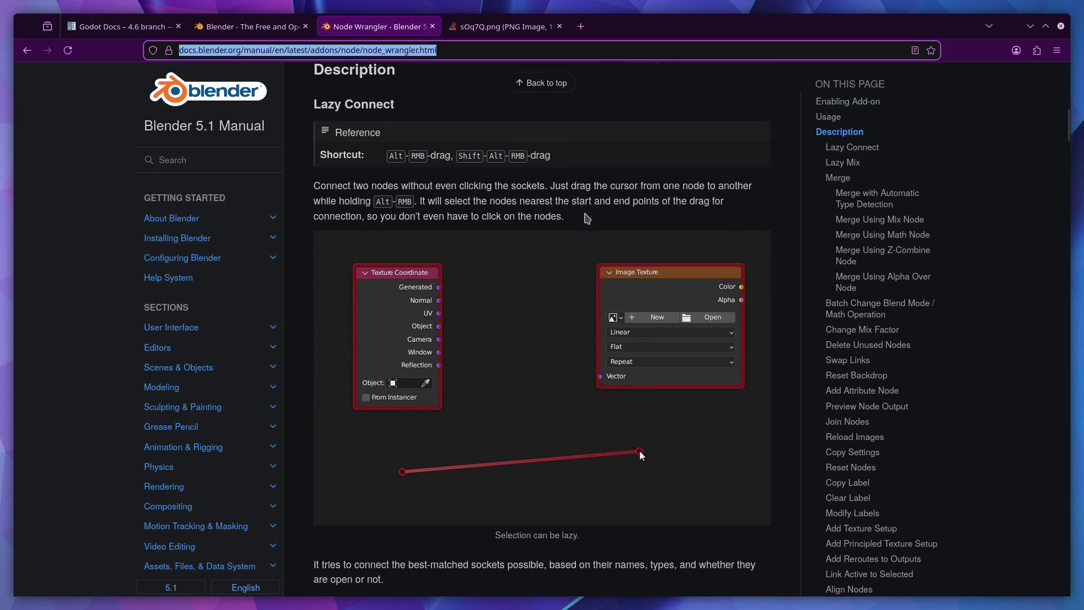
scroll(587, 214, "down", 7)
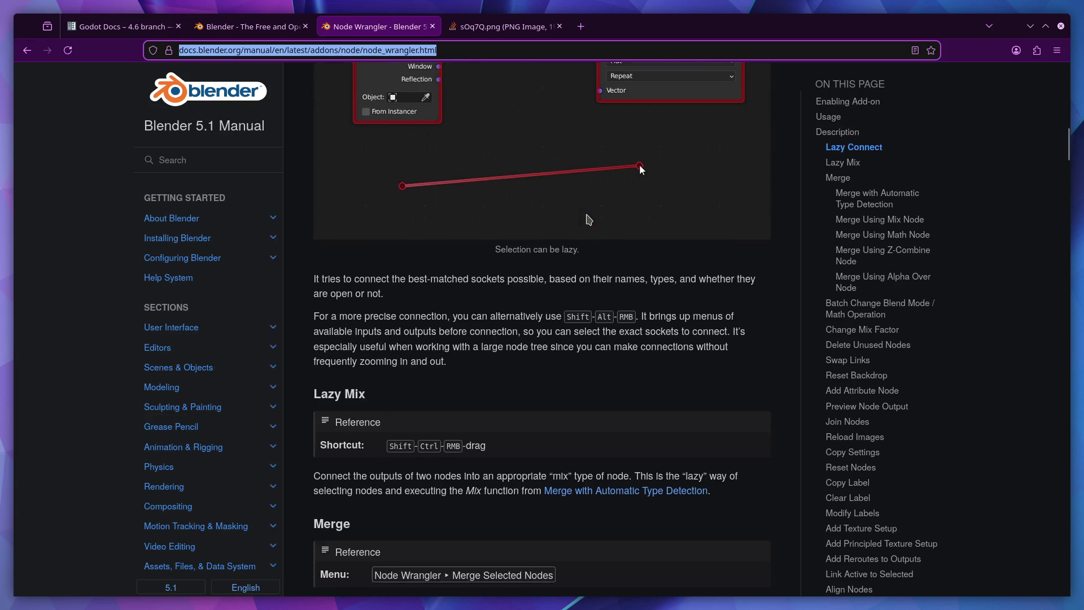
scroll(588, 219, "down", 3)
scroll(588, 219, "down", 5)
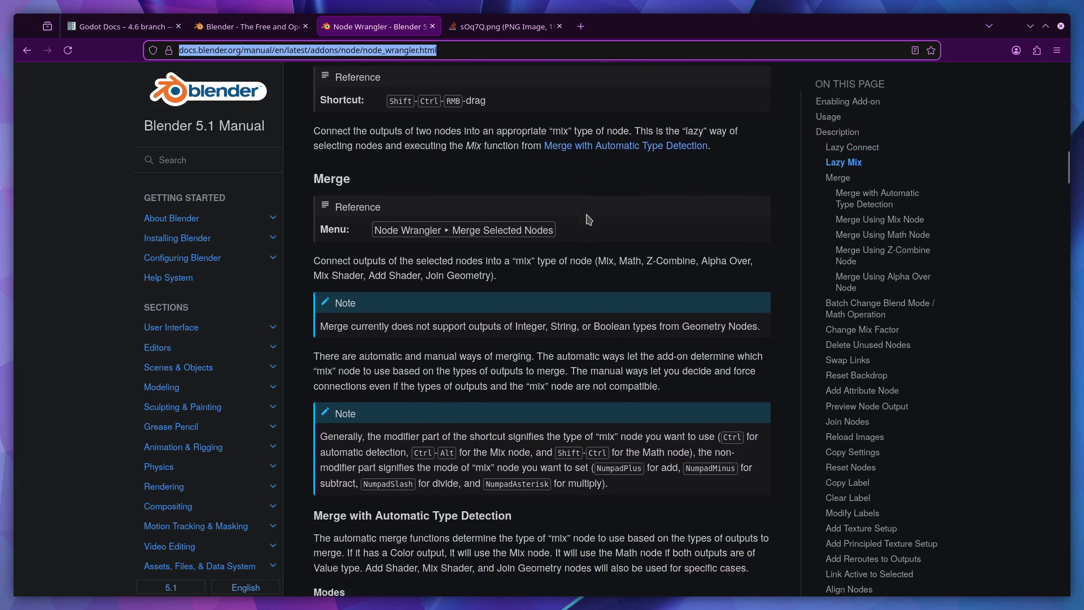
scroll(587, 215, "down", 1)
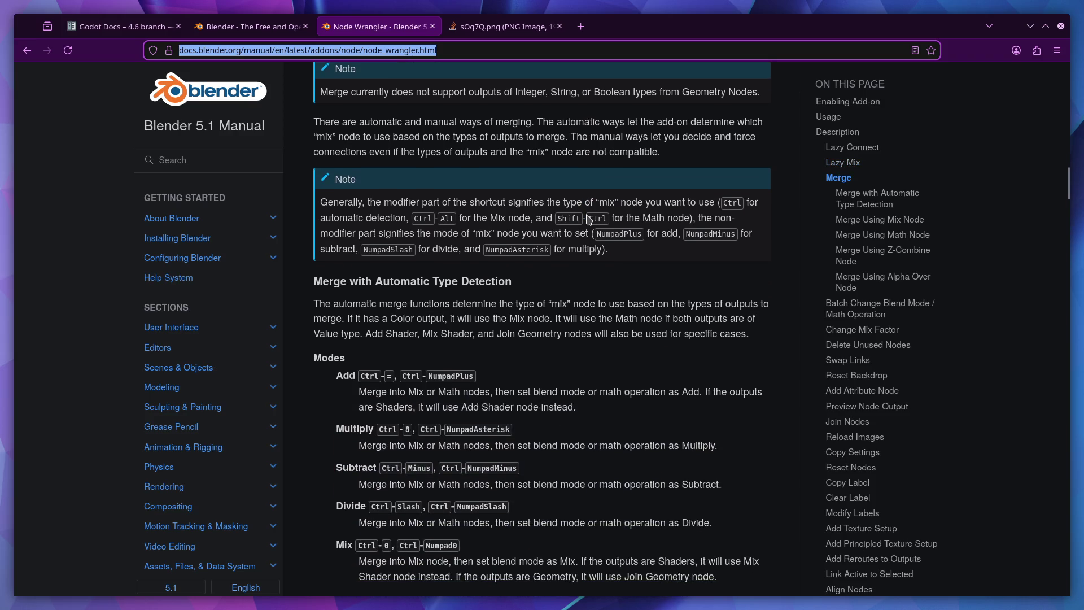
scroll(588, 219, "down", 3)
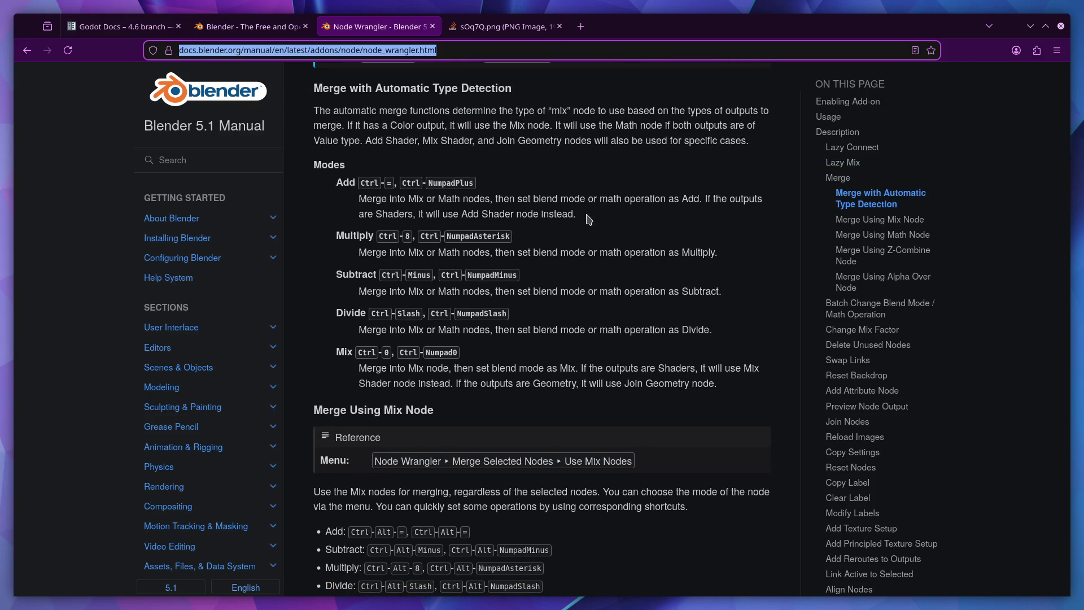
scroll(588, 219, "down", 1)
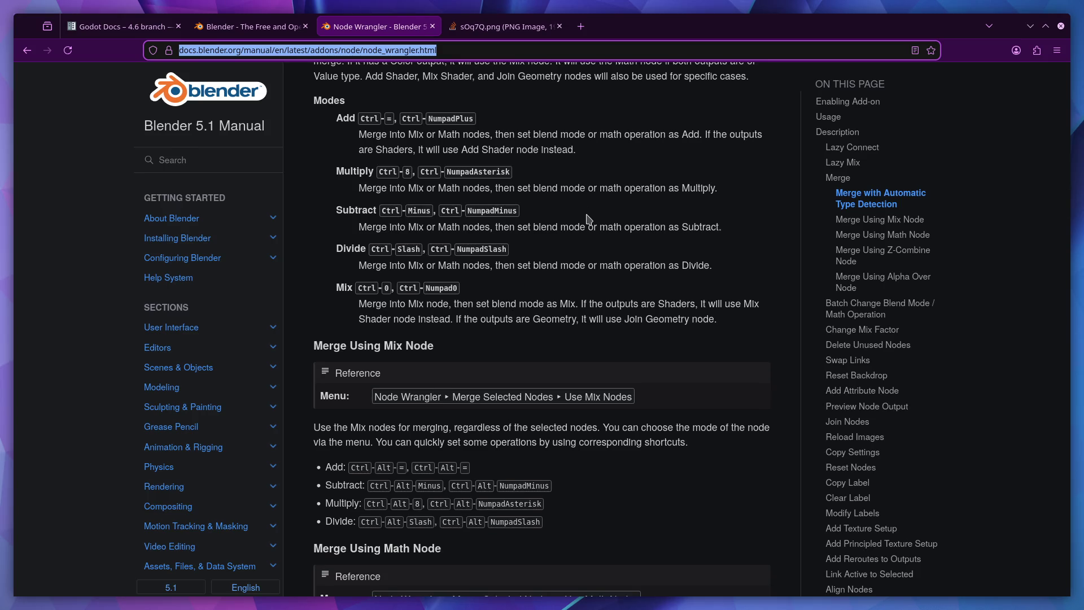
scroll(588, 219, "down", 6)
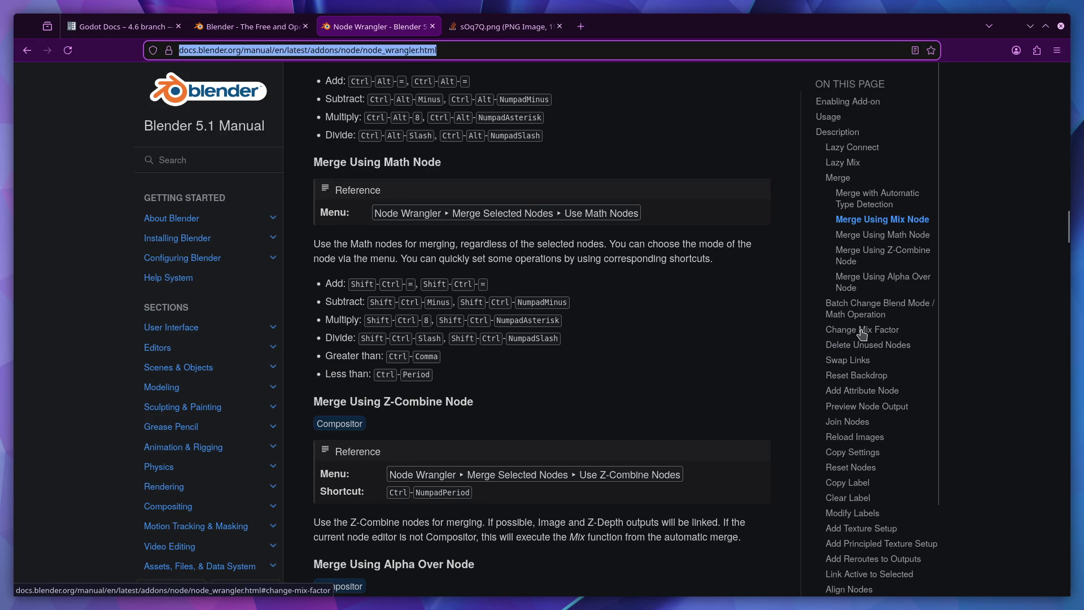
scroll(860, 333, "down", 2)
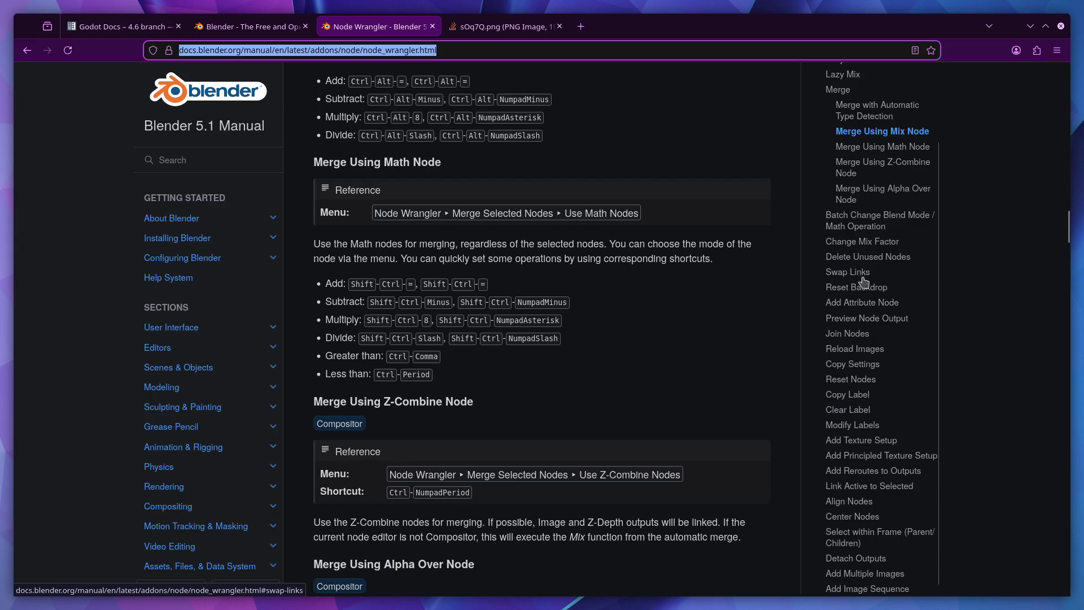
Step: Jump to the Add Texture Setup section, then return to Blender
left_click(860, 440)
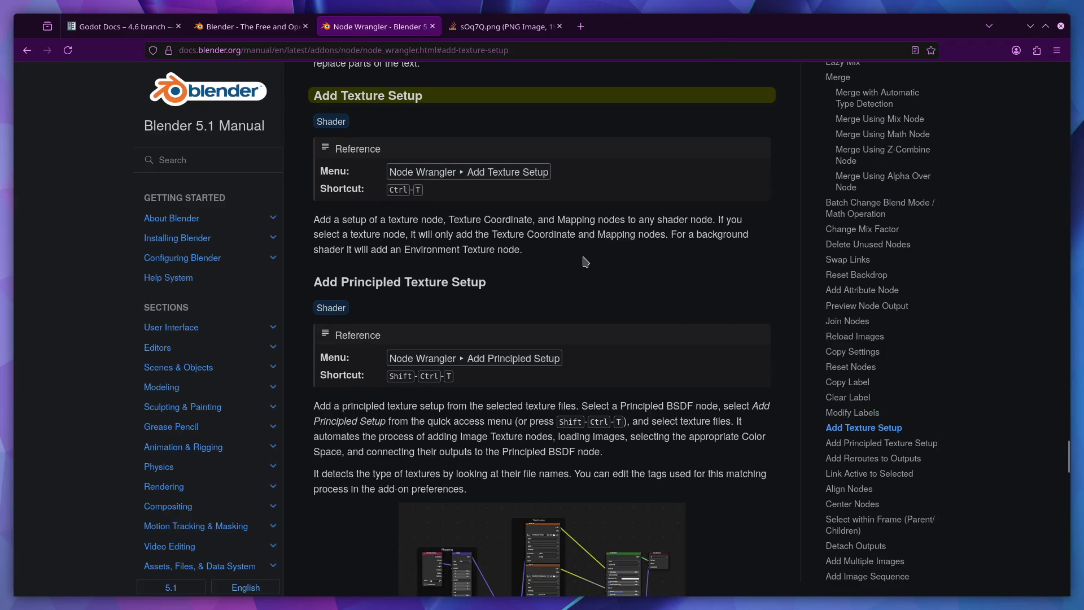
scroll(585, 262, "down", 3)
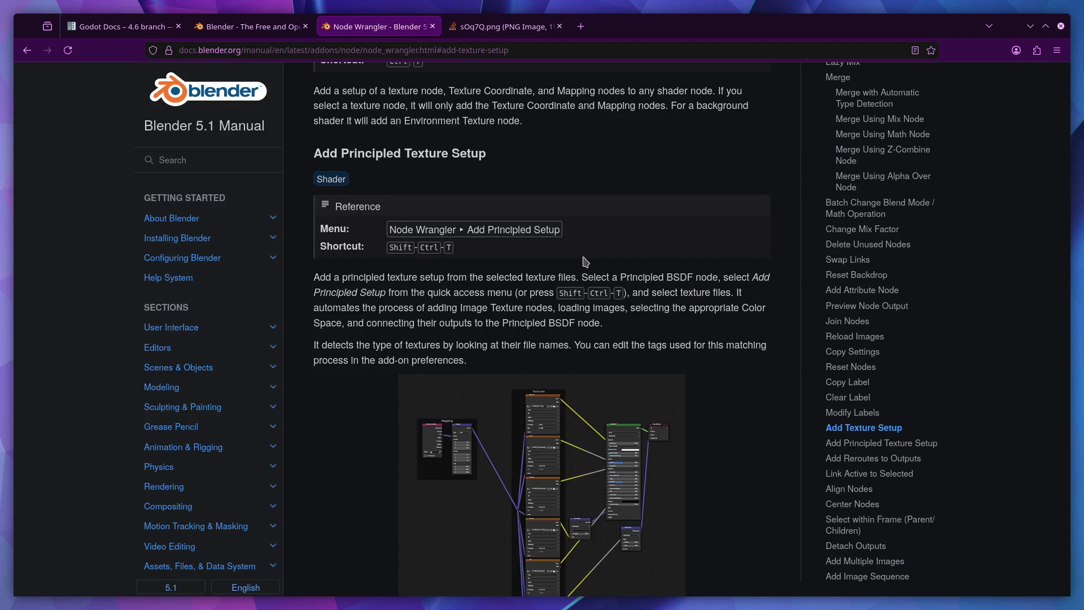
key("ctrl+super+Right")
key("ctrl+super+Right")
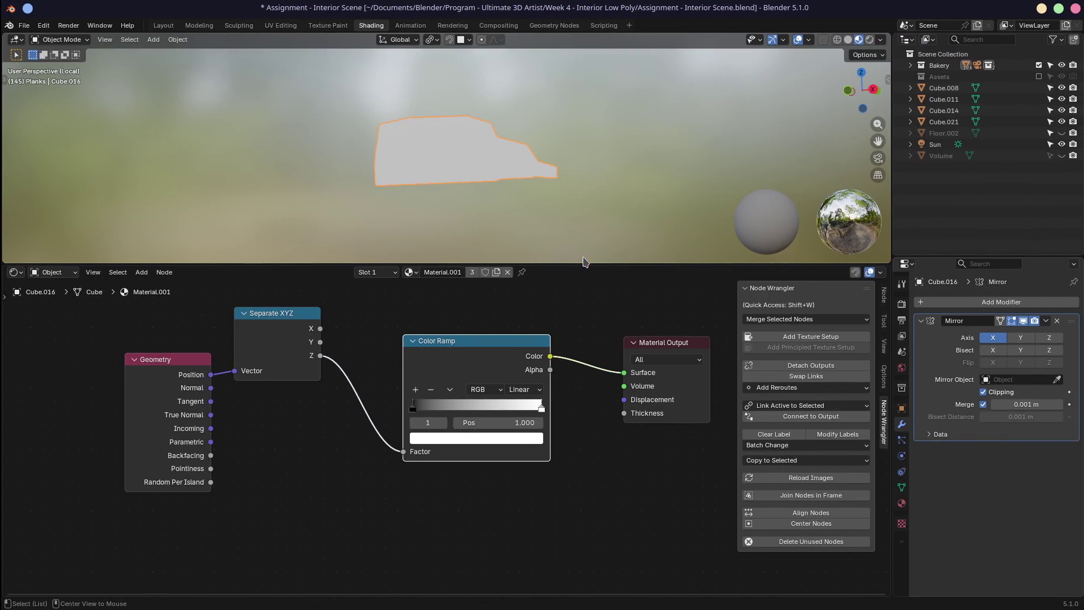
Step: Delete the Color Ramp, Separate XYZ and Geometry nodes from Material.001
key("x")
left_click(292, 334)
key("x")
left_click(178, 381)
key("x")
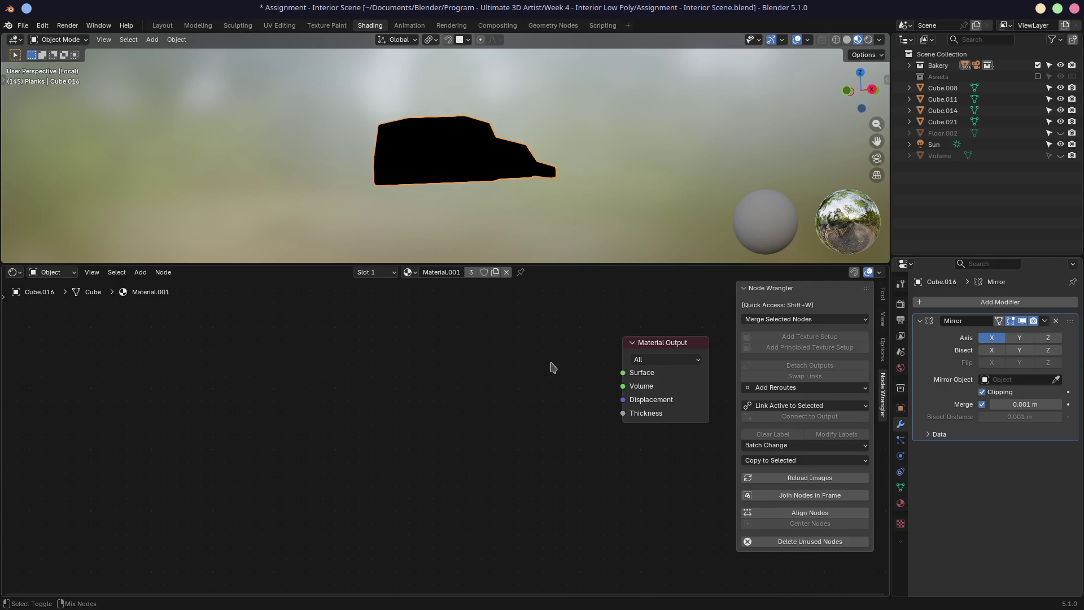
Step: Add a Principled BSDF left of Material Output and start a Ctrl+Shift+T texture setup
left_click(632, 366)
key("shift+a")
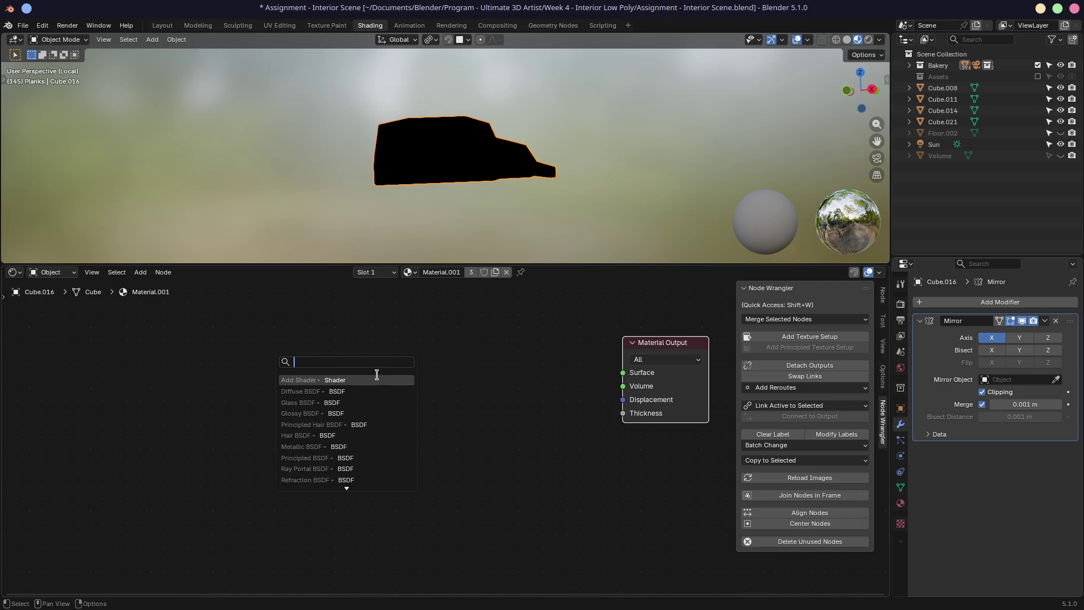
type("bsd")
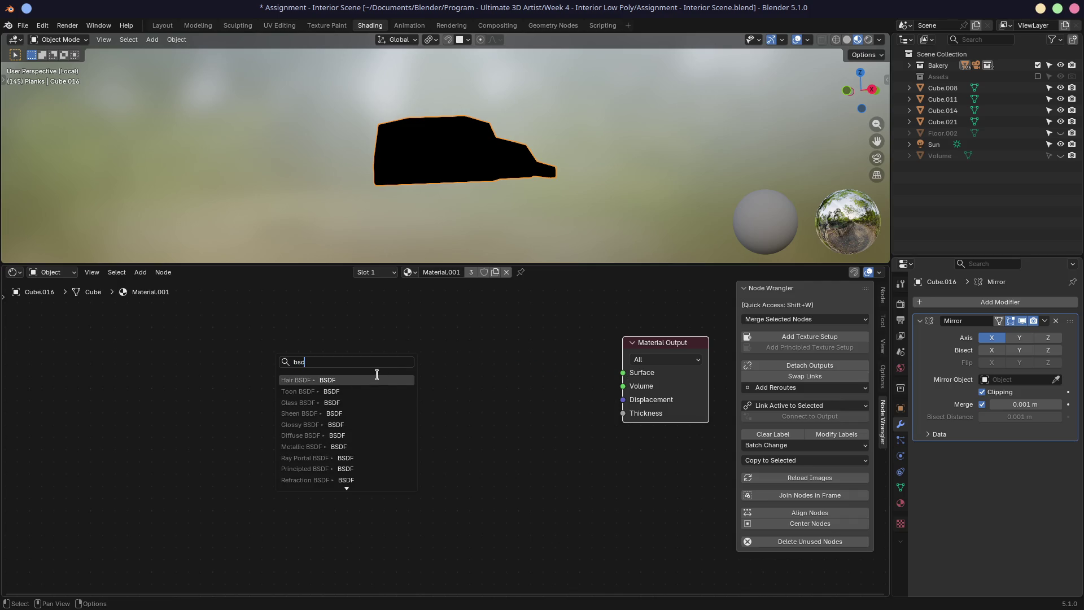
left_click(341, 469)
left_click(440, 462)
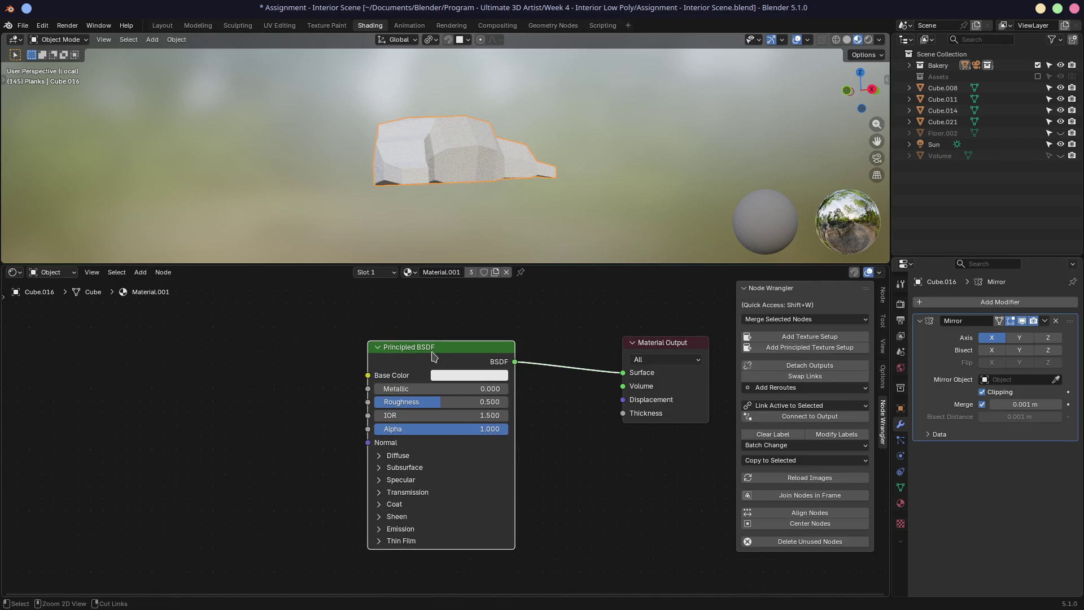
key("ctrl+shift+t")
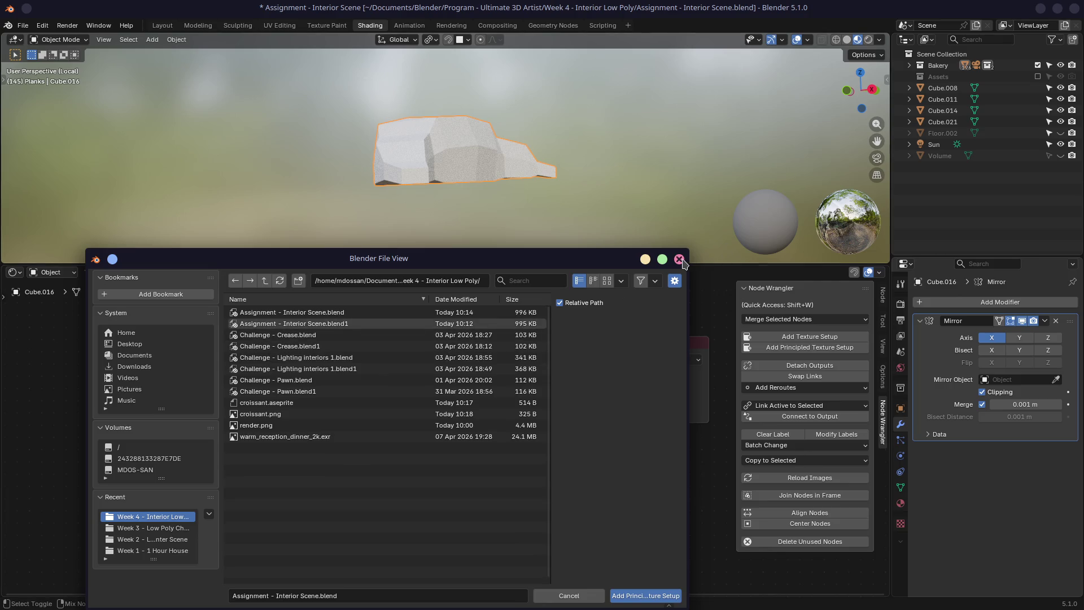
Step: Cancel the file browser and add Texture Coordinate, Mapping and Image Texture nodes with Ctrl+T
left_click(682, 259)
key("ctrl+t")
mouse_move(252, 329)
middle_mouse_down()
mouse_move(390, 310)
mouse_move(274, 327)
middle_mouse_up()
scroll(382, 319, "down", 1)
mouse_move(370, 225)
middle_mouse_down()
mouse_move(443, 180)
mouse_move(337, 191)
mouse_move(390, 283)
middle_mouse_up()
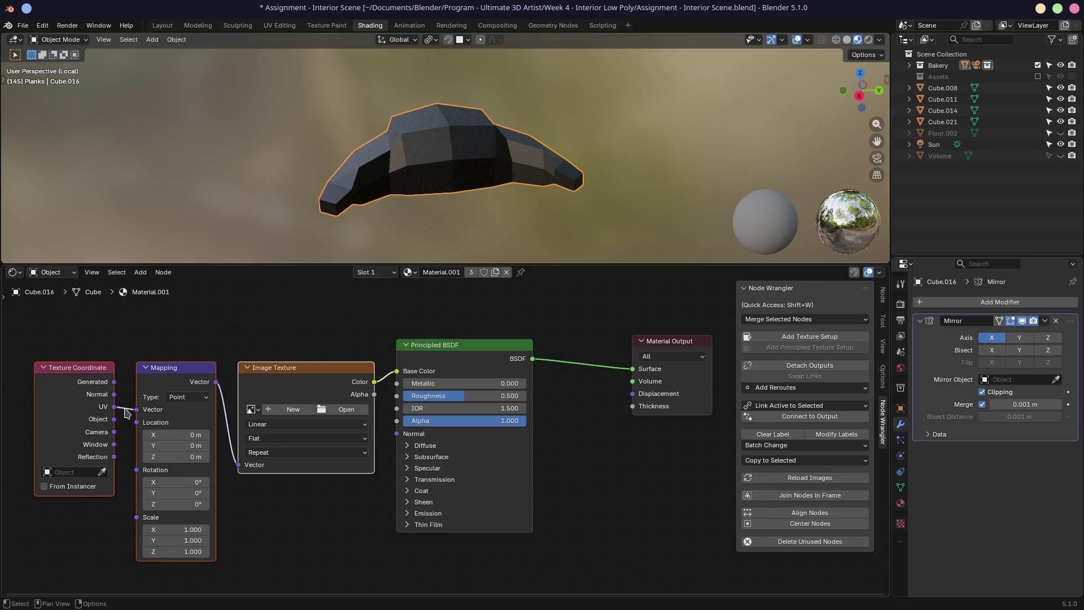
Step: Reposition the texture nodes and link Texture Coordinate Object to Mapping's Vector input
left_click_drag(181, 374, 188, 372)
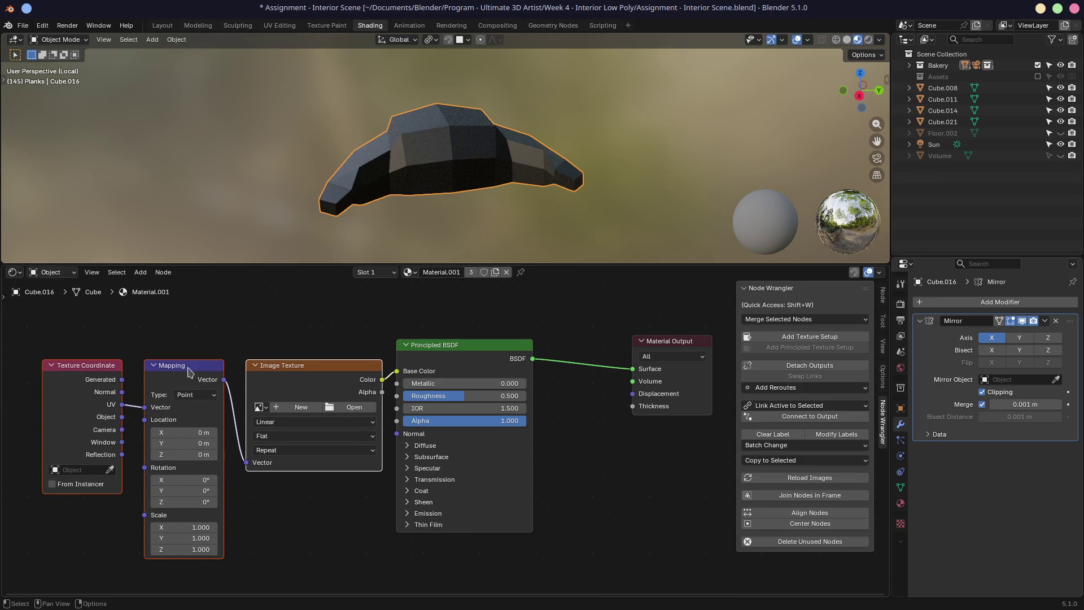
left_click_drag(364, 374, 365, 364)
left_click(321, 342)
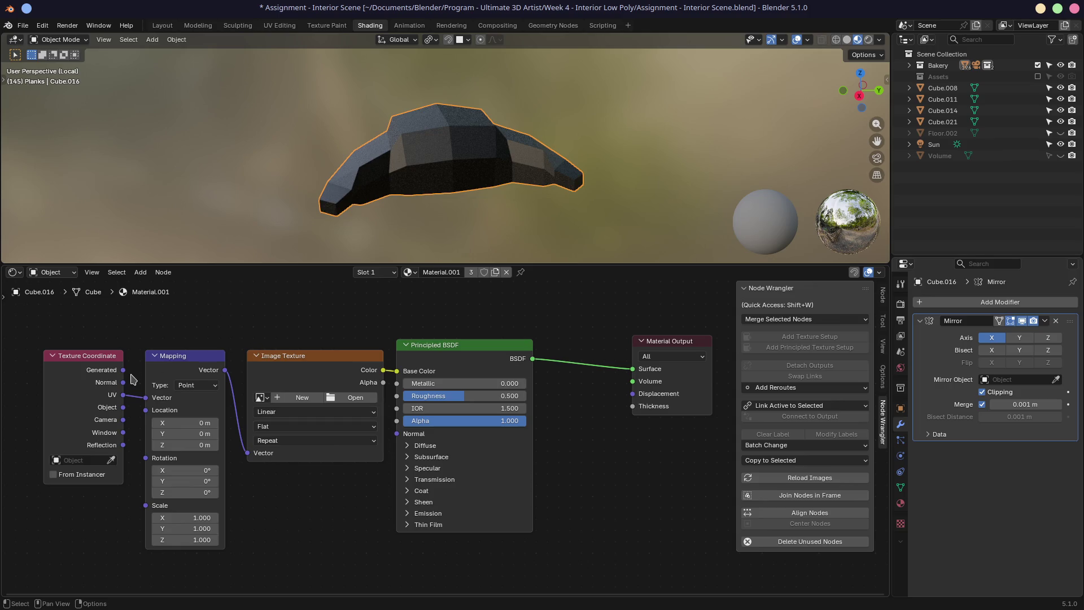
left_click_drag(123, 407, 146, 397)
mouse_move(530, 187)
middle_mouse_down()
mouse_move(410, 207)
mouse_move(434, 199)
middle_mouse_up()
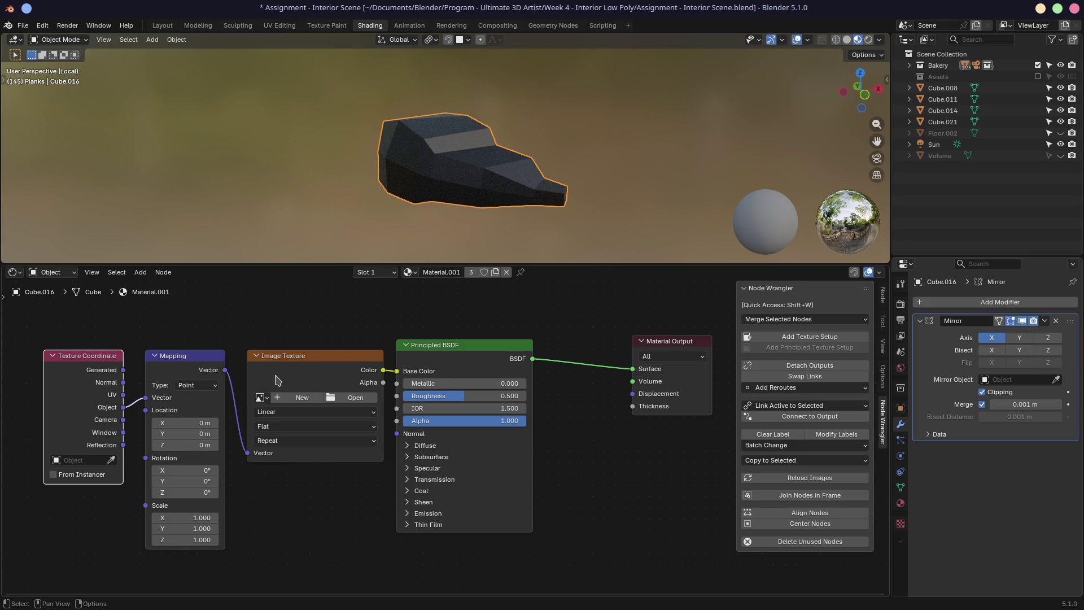
Step: Load croissant.png into the Image Texture node, link UV to Mapping Vector, then switch to Firefox
left_click(346, 398)
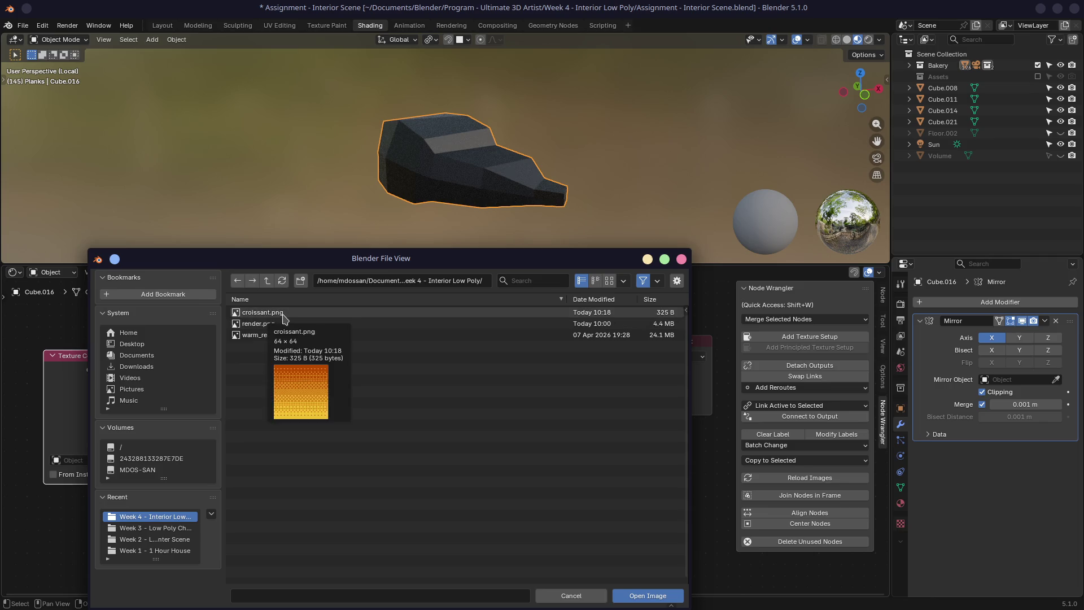
double_click(284, 314)
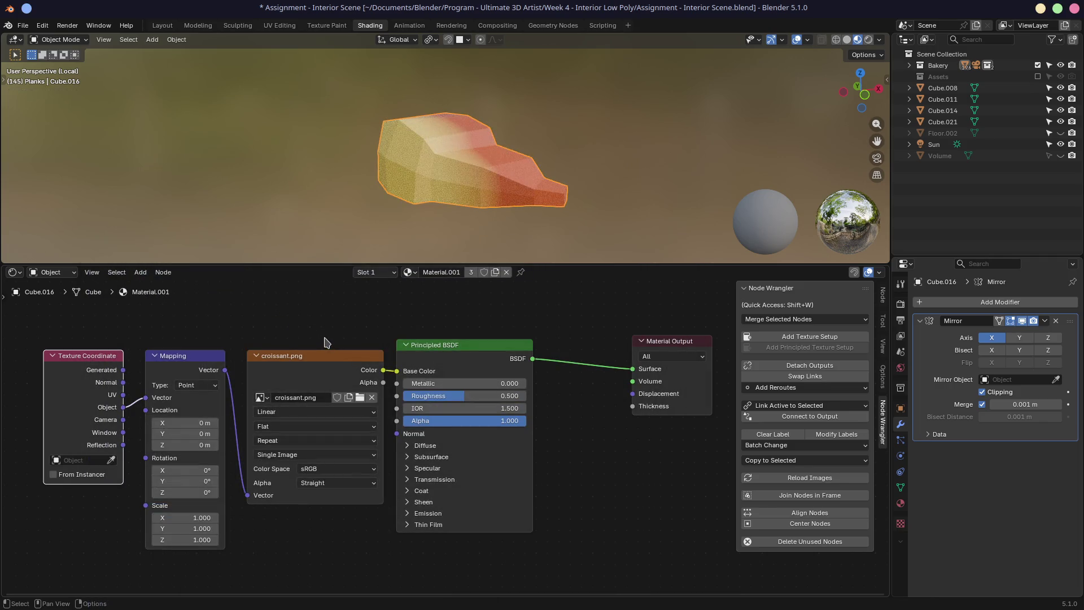
mouse_move(477, 171)
middle_mouse_down()
mouse_move(382, 198)
mouse_move(361, 170)
middle_mouse_up()
left_click_drag(128, 403, 145, 399)
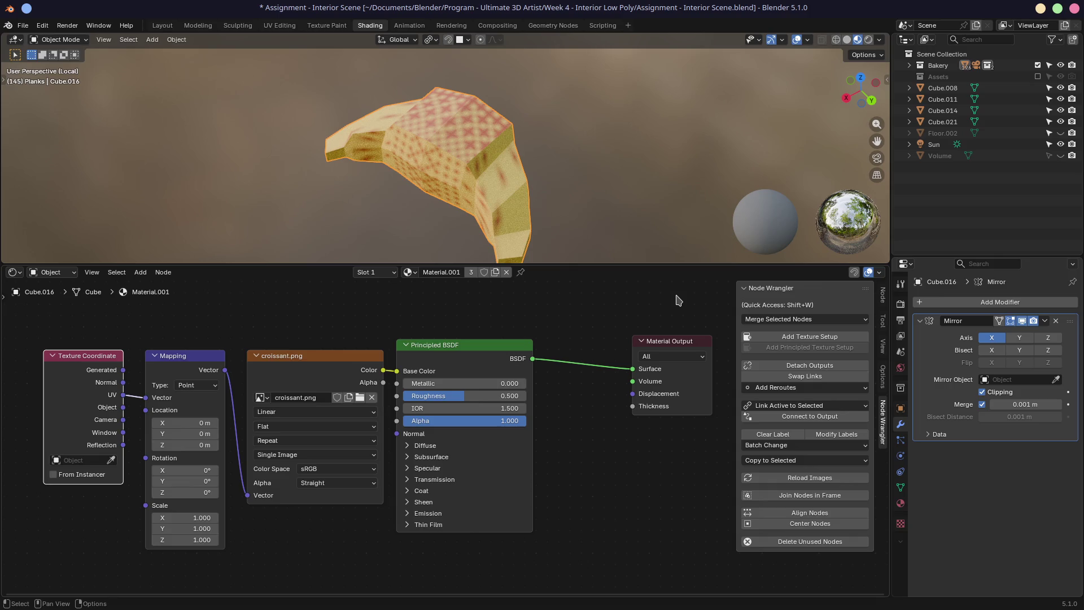
key("alt+Tab")
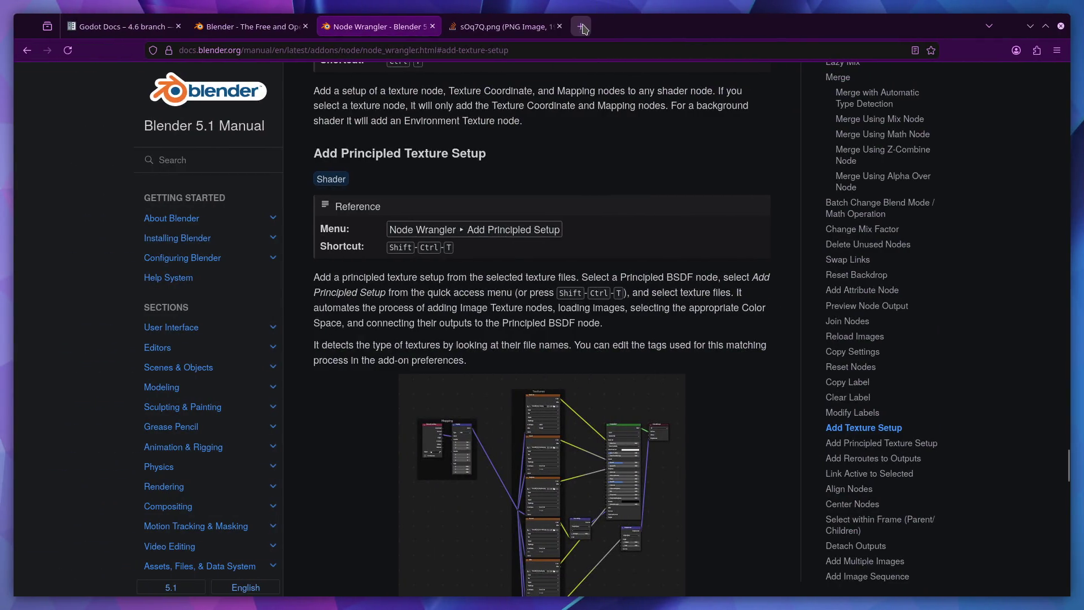
Step: In a new tab, search itch.io for the creator's username and open their author profile
left_click(582, 26)
left_click(566, 387)
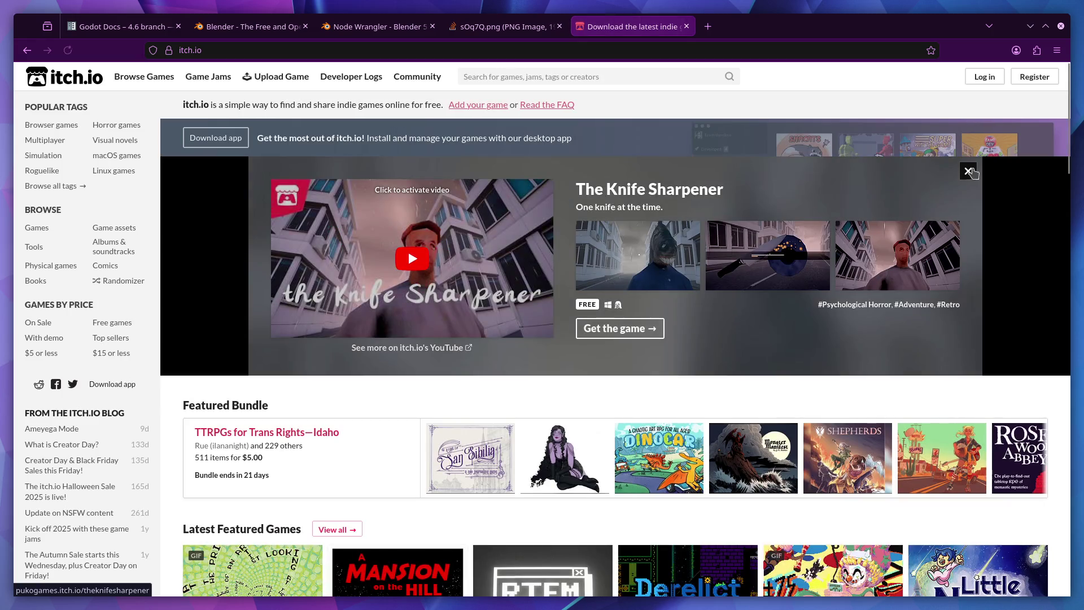
left_click(535, 75)
type("mdossan")
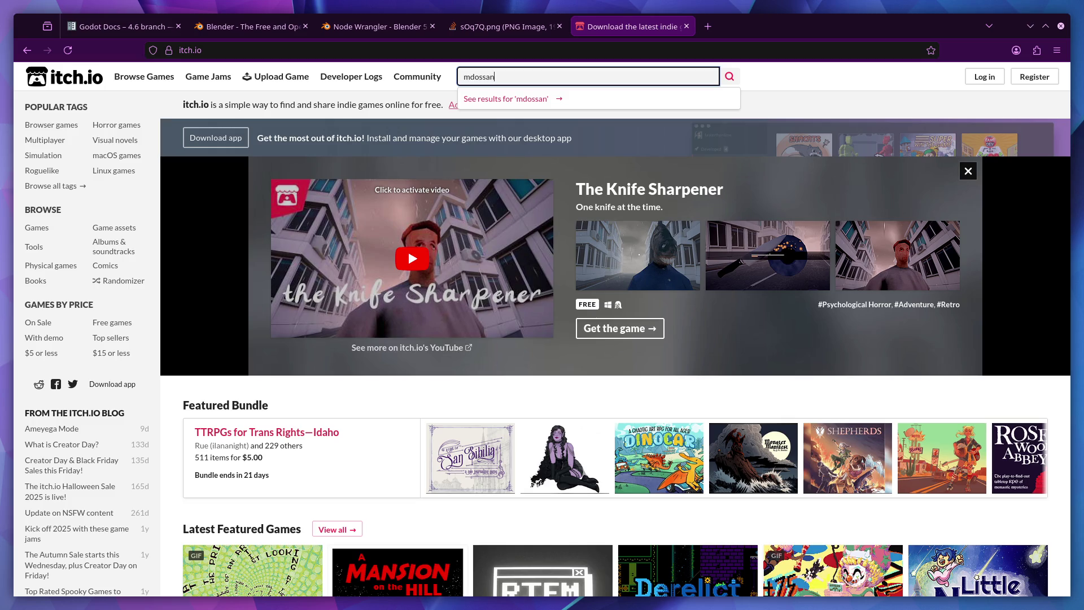
key("Return")
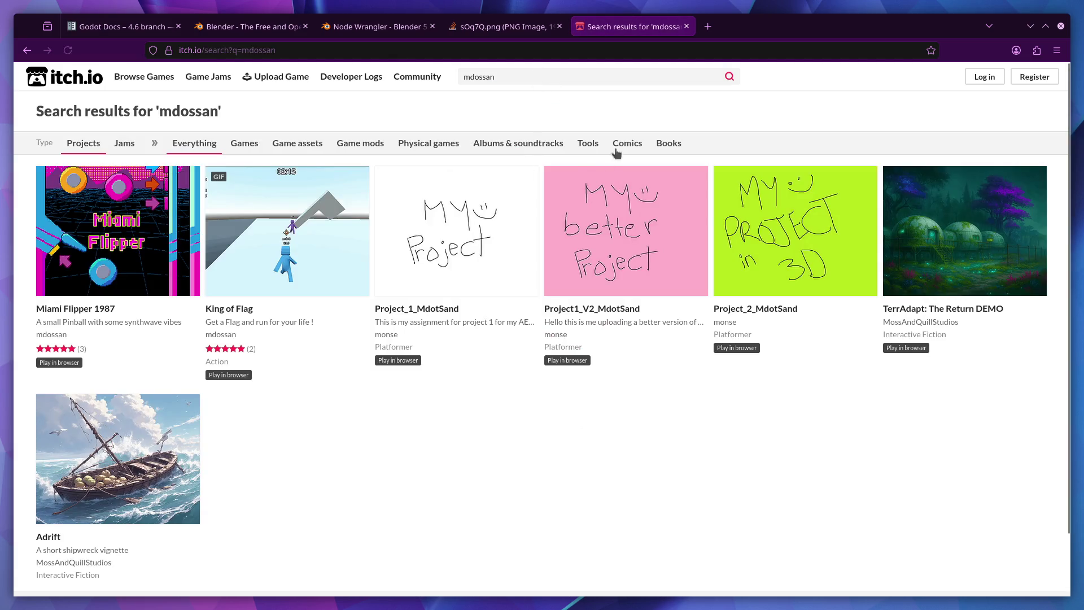
left_click(229, 334)
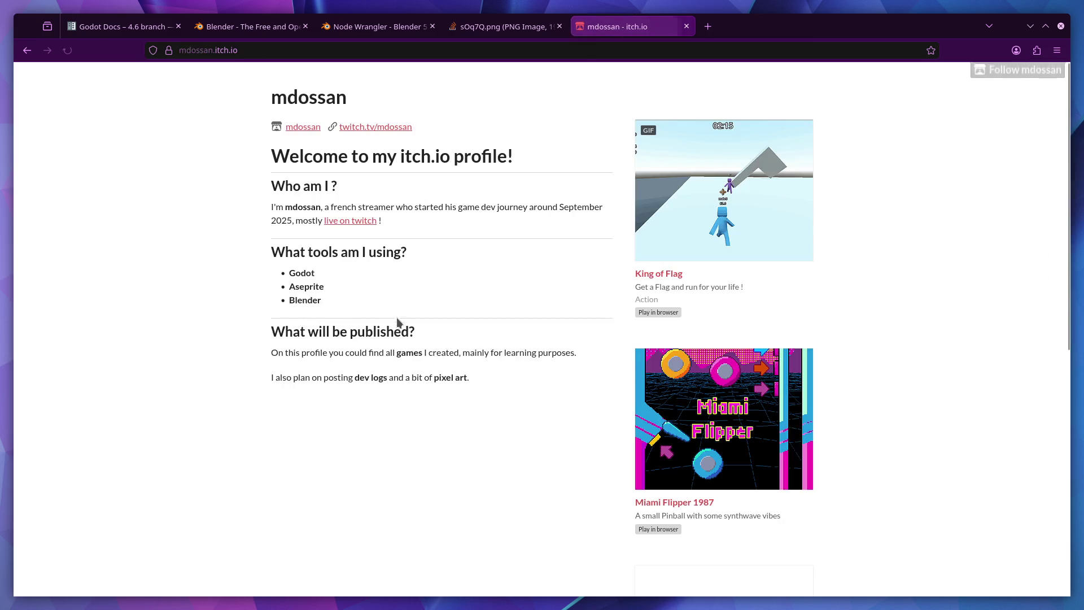
scroll(709, 318, "down", 5)
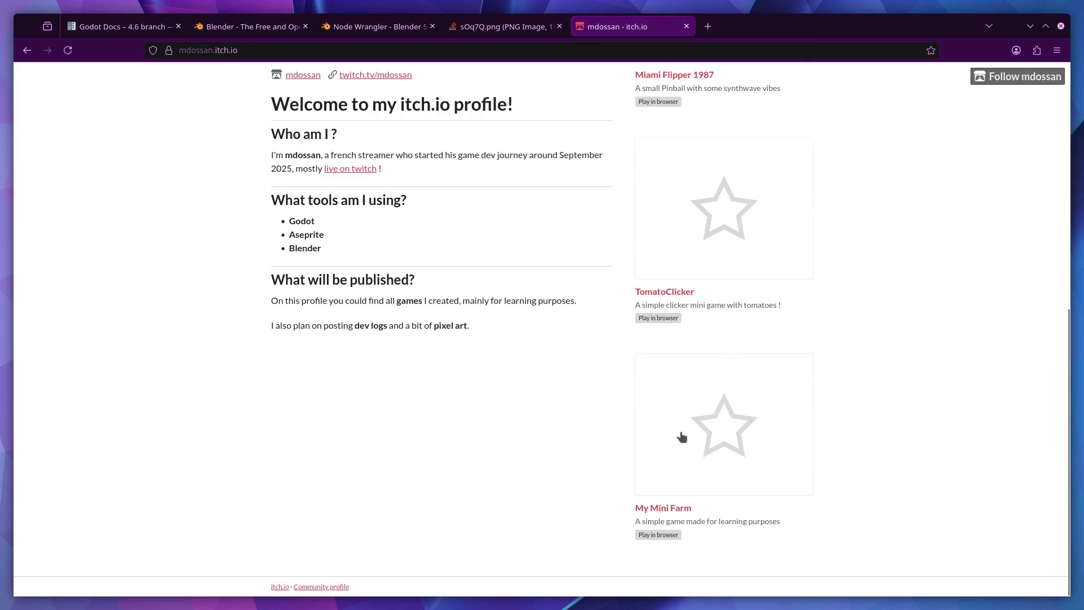
scroll(714, 433, "up", 3)
scroll(716, 432, "down", 3)
left_click(715, 432)
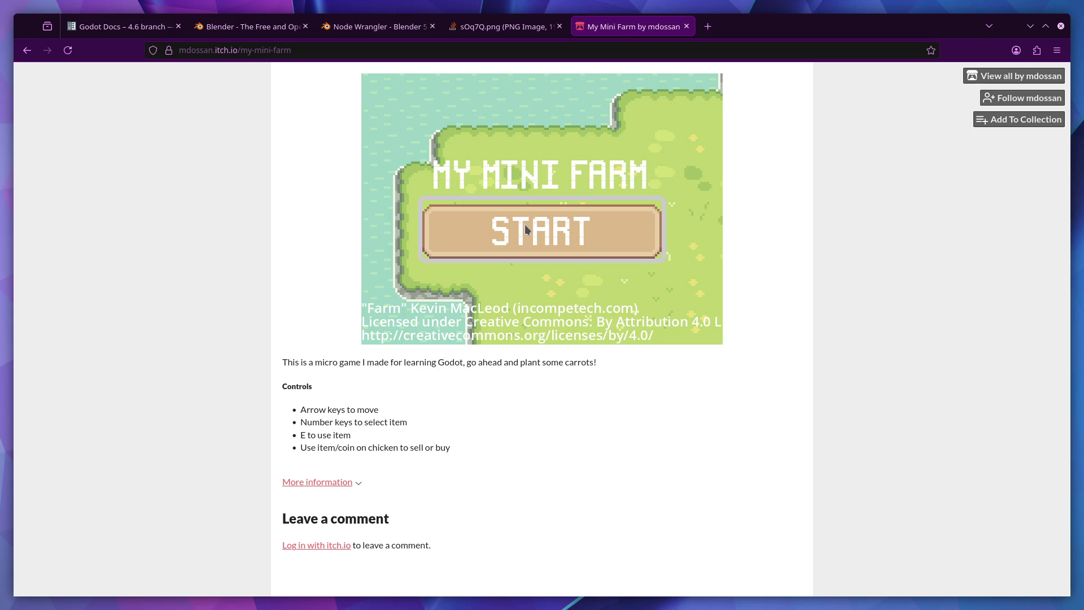
left_click(525, 229)
key("Down")
key("Right")
key("1")
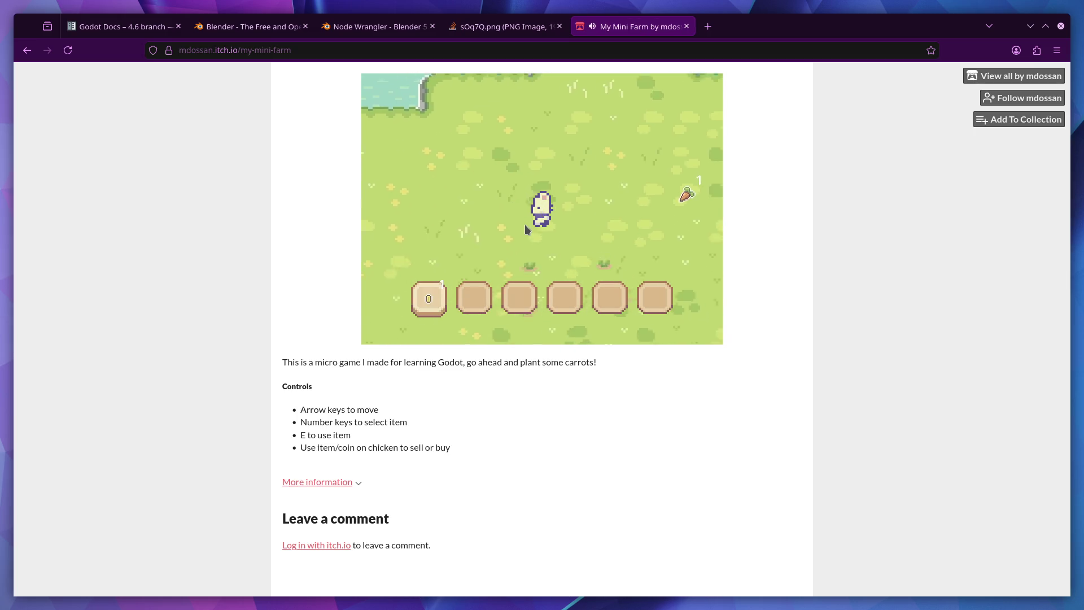
key("Right")
key("Up")
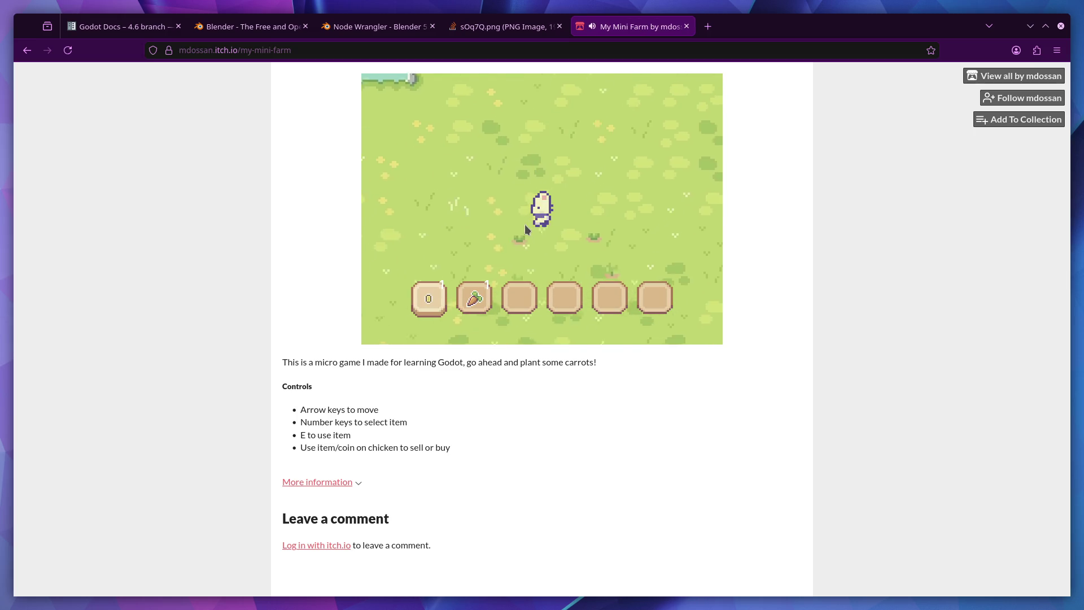
key("4")
key("1")
key("Left")
key("2")
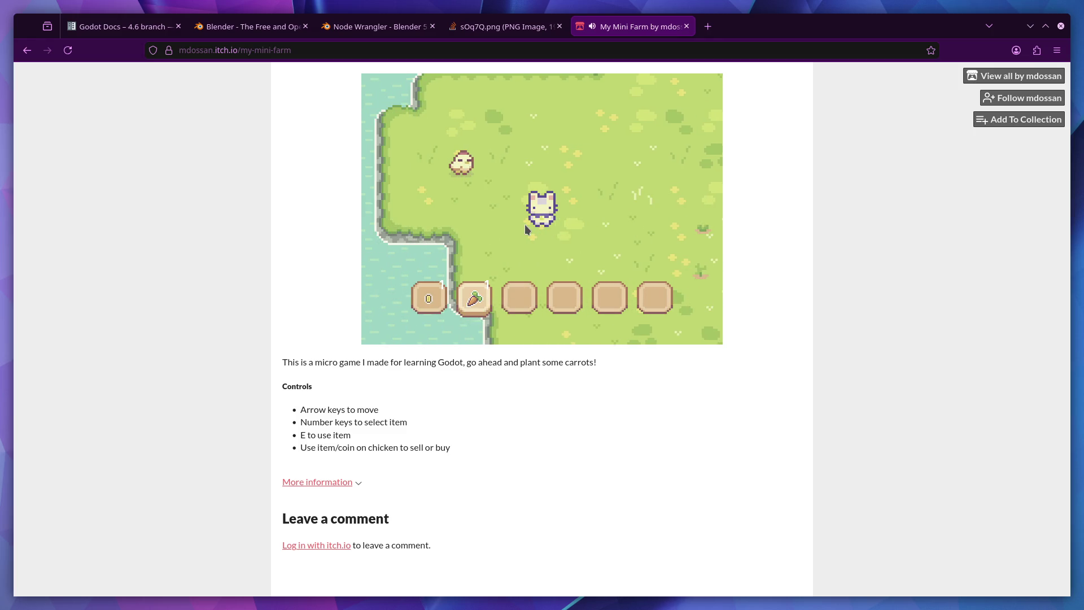
key("alt+Left")
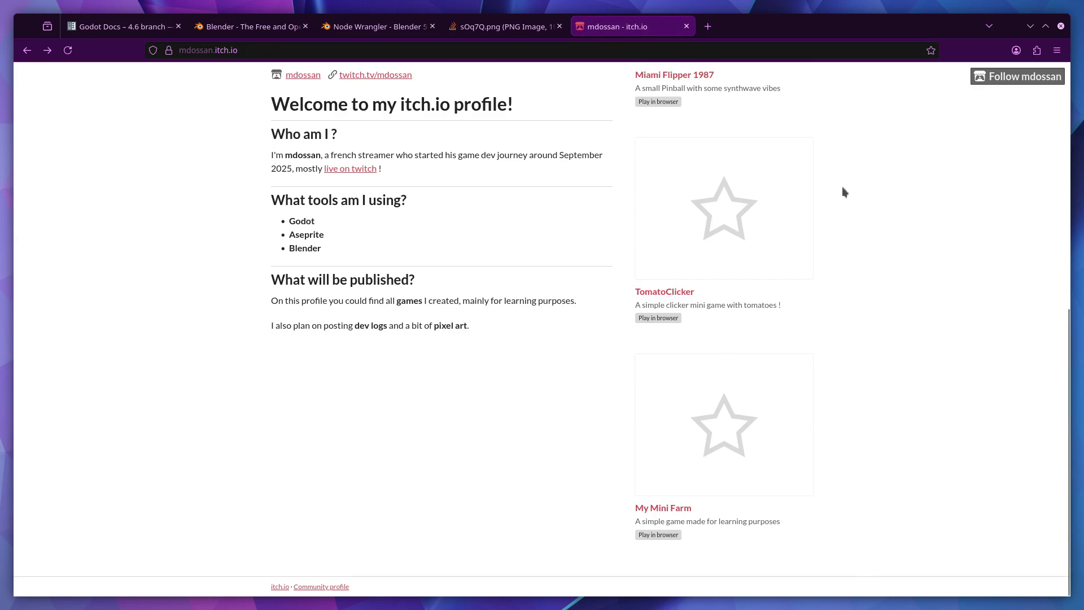
left_click(694, 262)
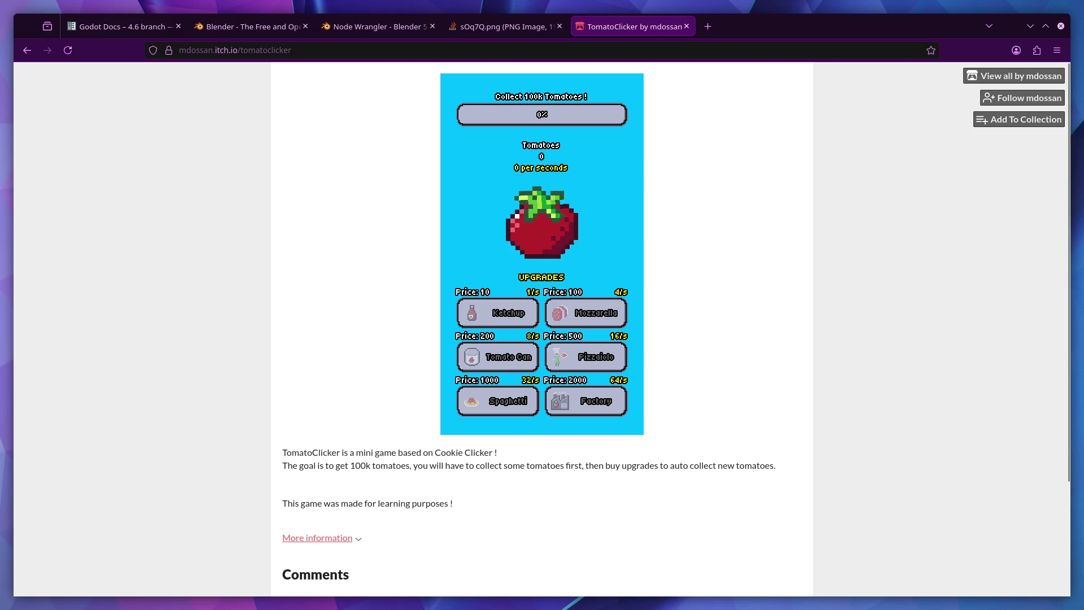
left_click(532, 222)
triple_click(533, 222)
triple_click(533, 221)
triple_click(533, 222)
triple_click(534, 222)
left_click(532, 222)
left_click(532, 222)
left_click(496, 311)
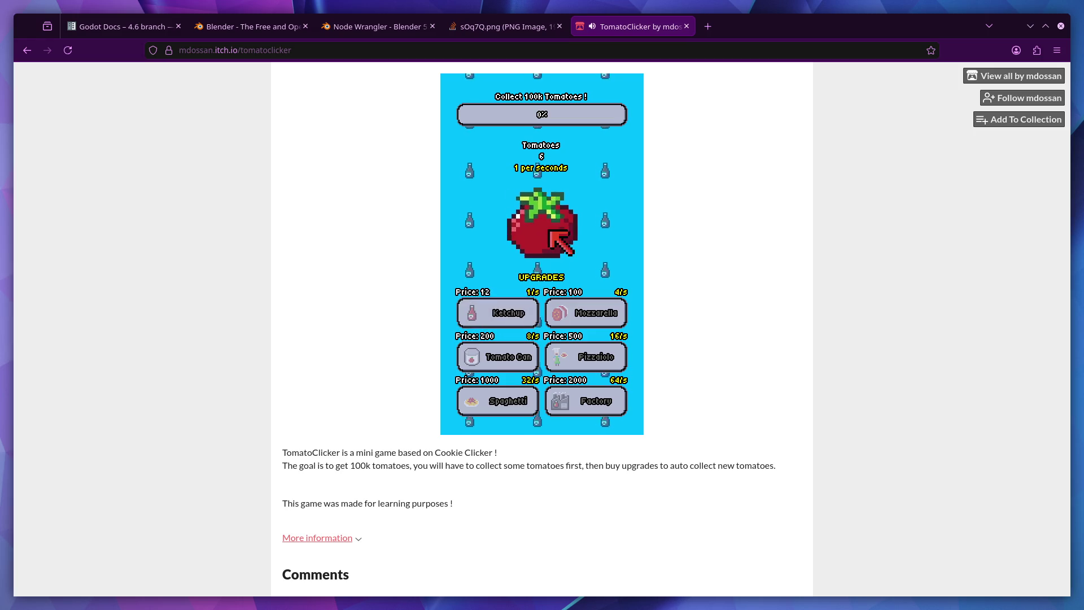
left_click(545, 220)
double_click(545, 218)
double_click(546, 232)
double_click(546, 243)
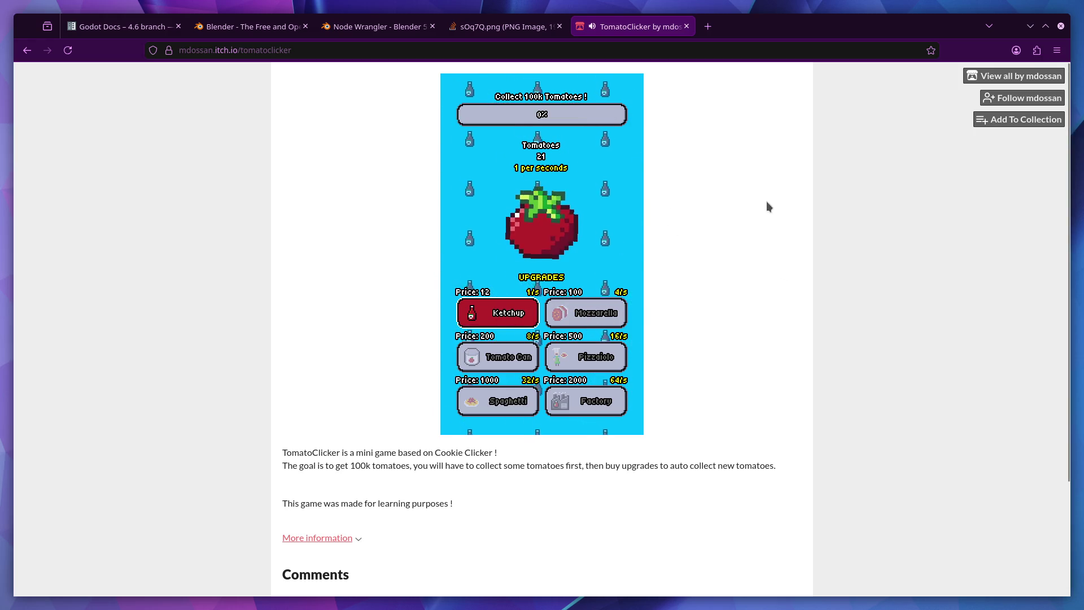
left_click(1016, 76)
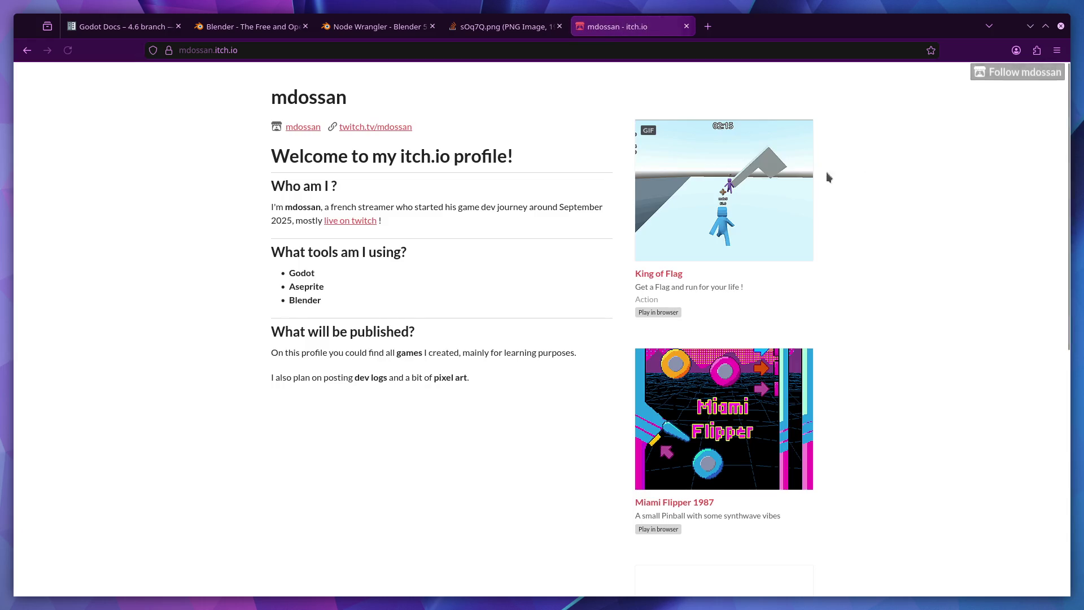
scroll(727, 314, "down", 3)
left_click(718, 270)
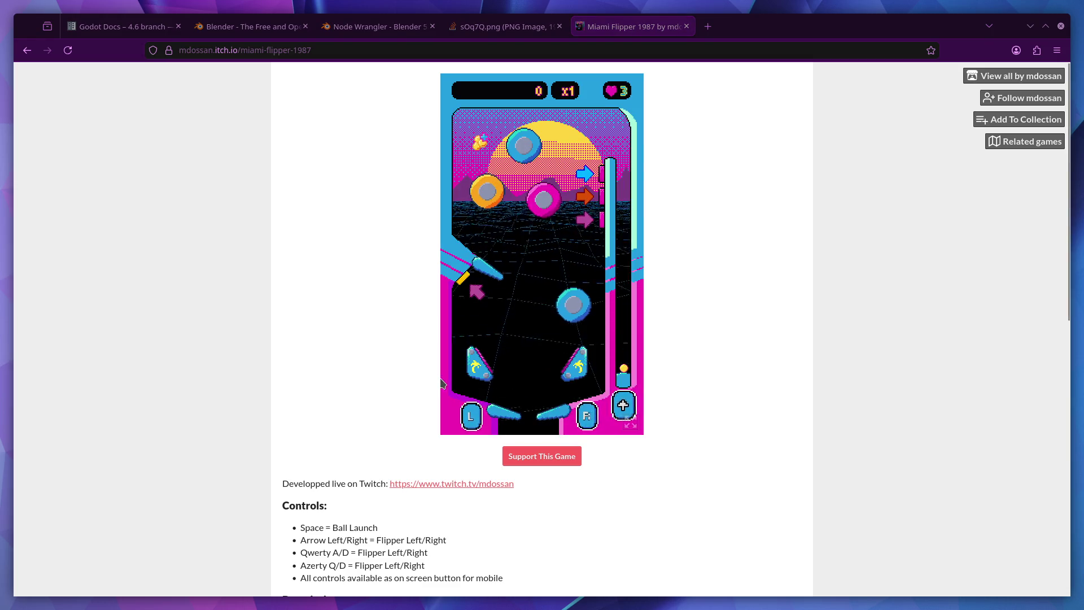
key("space")
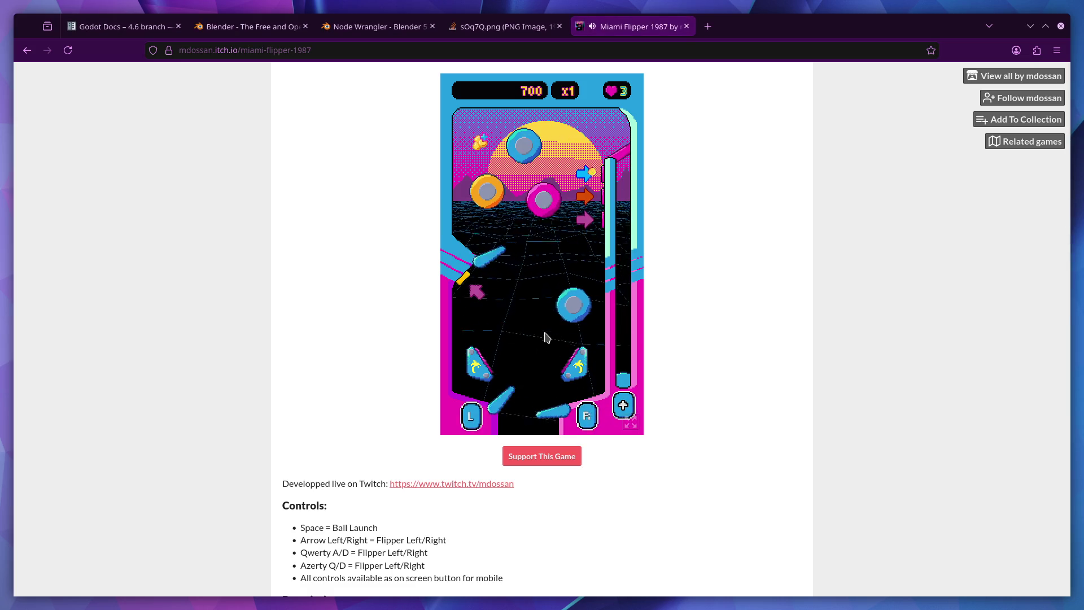
key("Left")
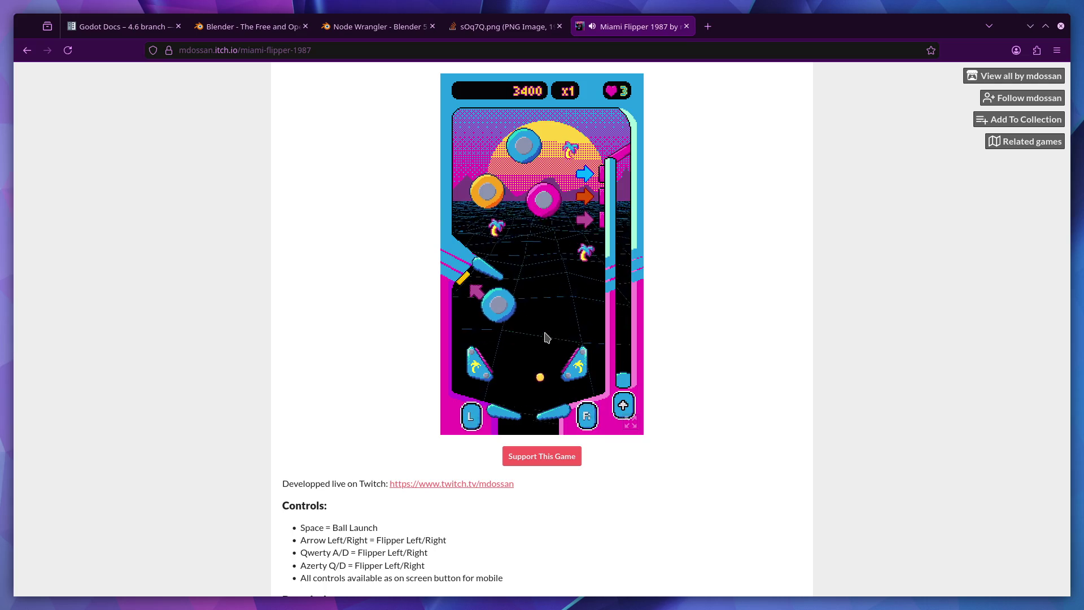
key("Left")
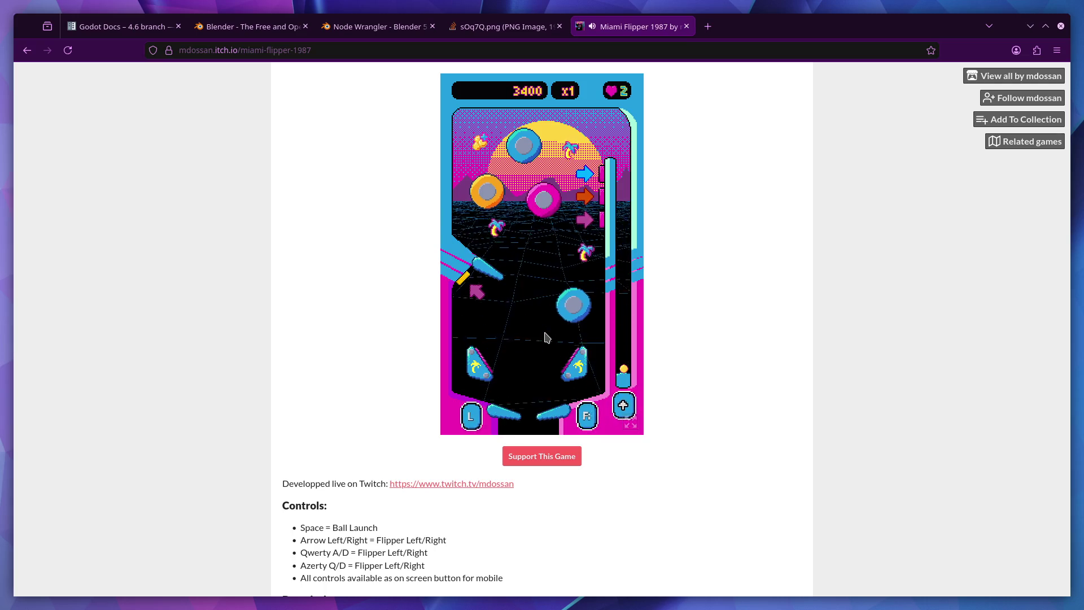
key("space")
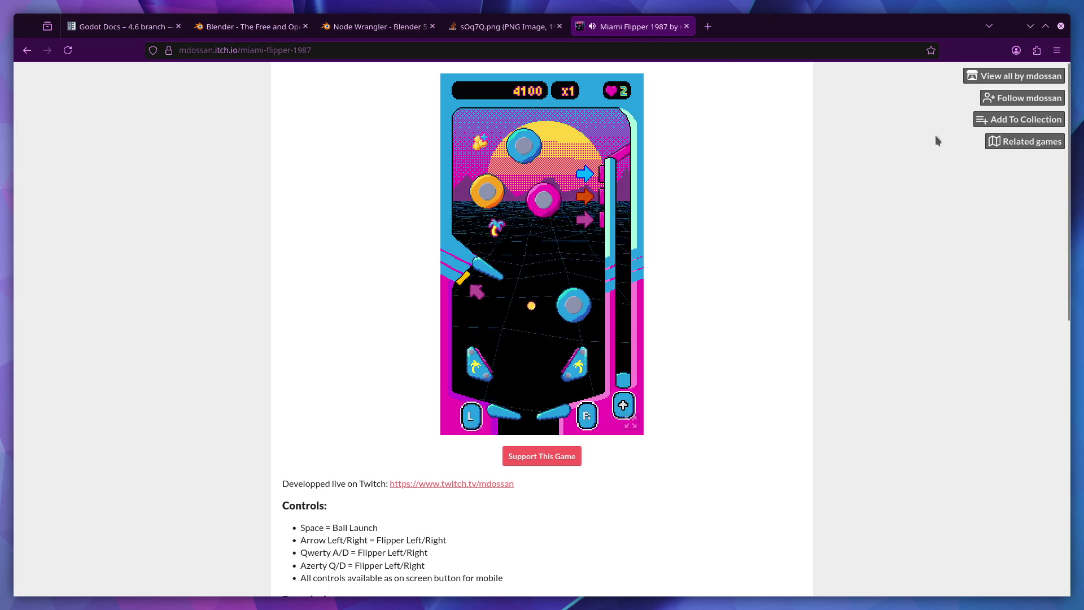
left_click(1014, 75)
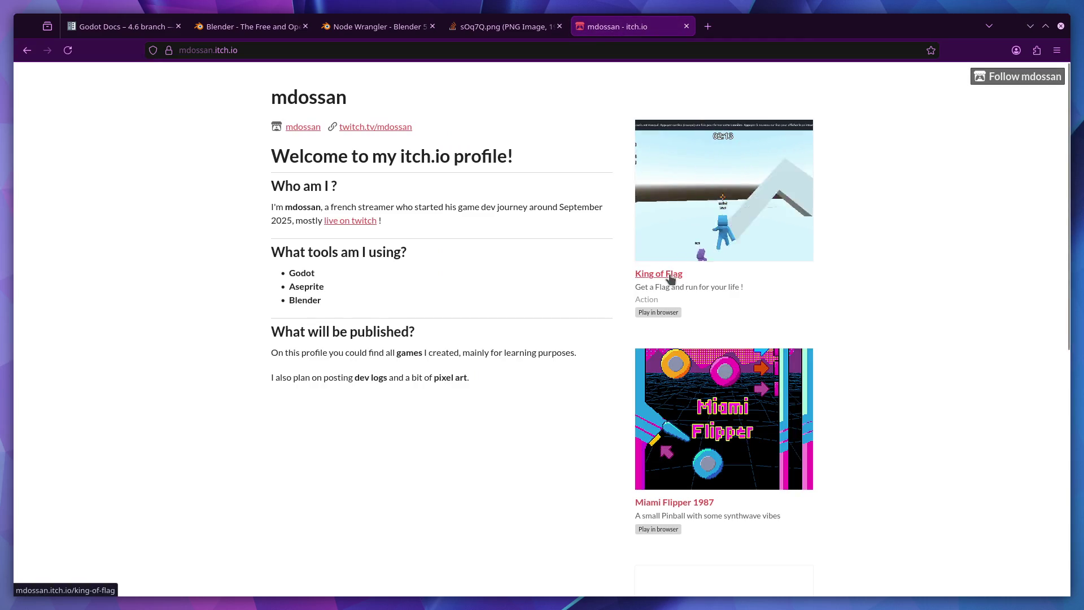
Step: Open the King of Flag game page and scroll through it
left_click(670, 277)
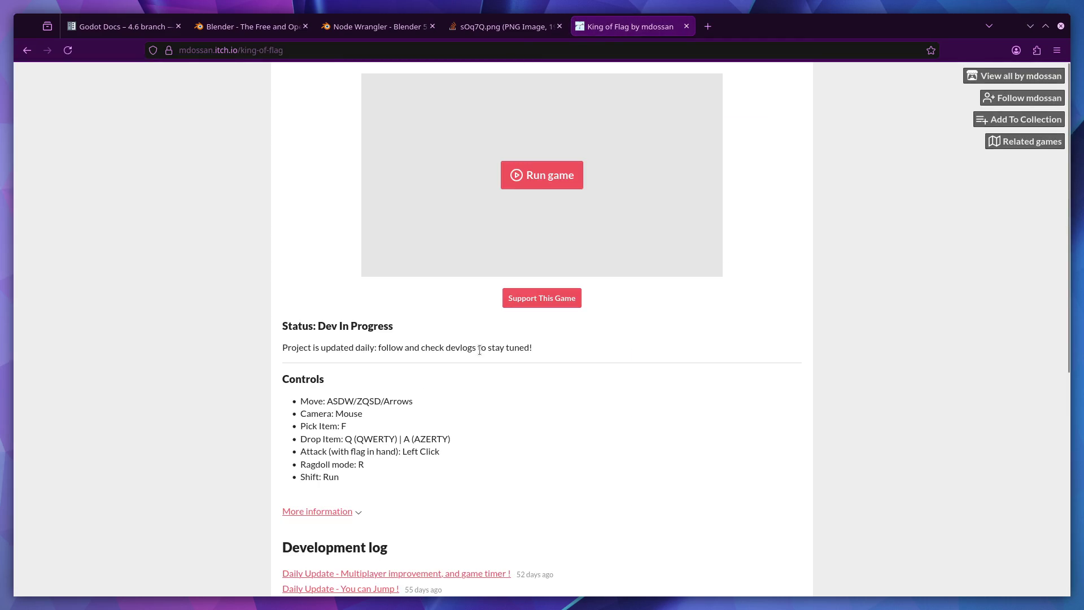
scroll(479, 350, "down", 6)
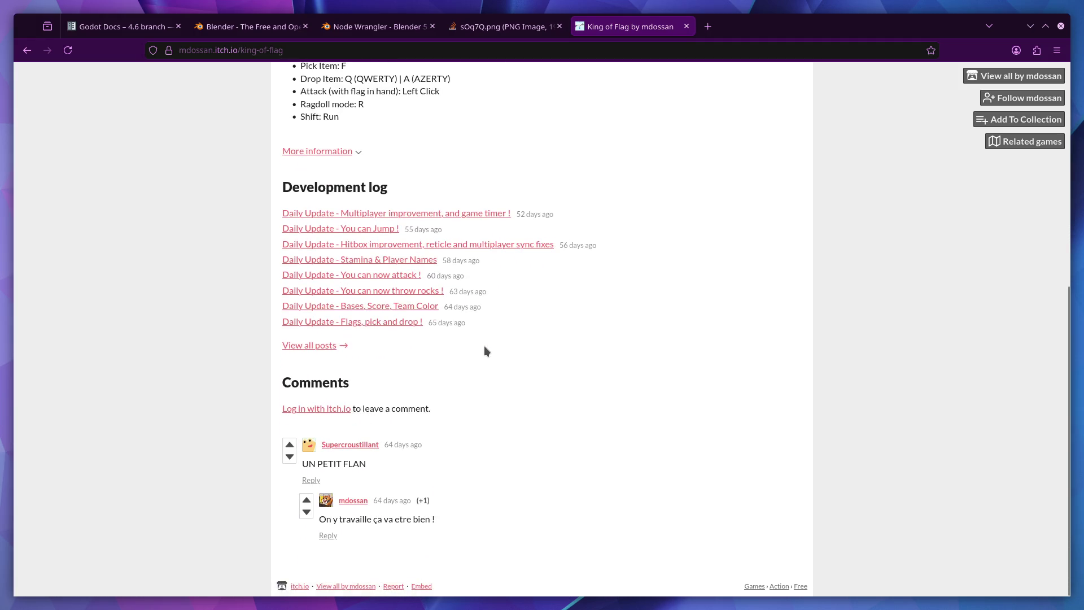
scroll(479, 356, "up", 4)
scroll(451, 395, "down", 1)
scroll(474, 384, "up", 3)
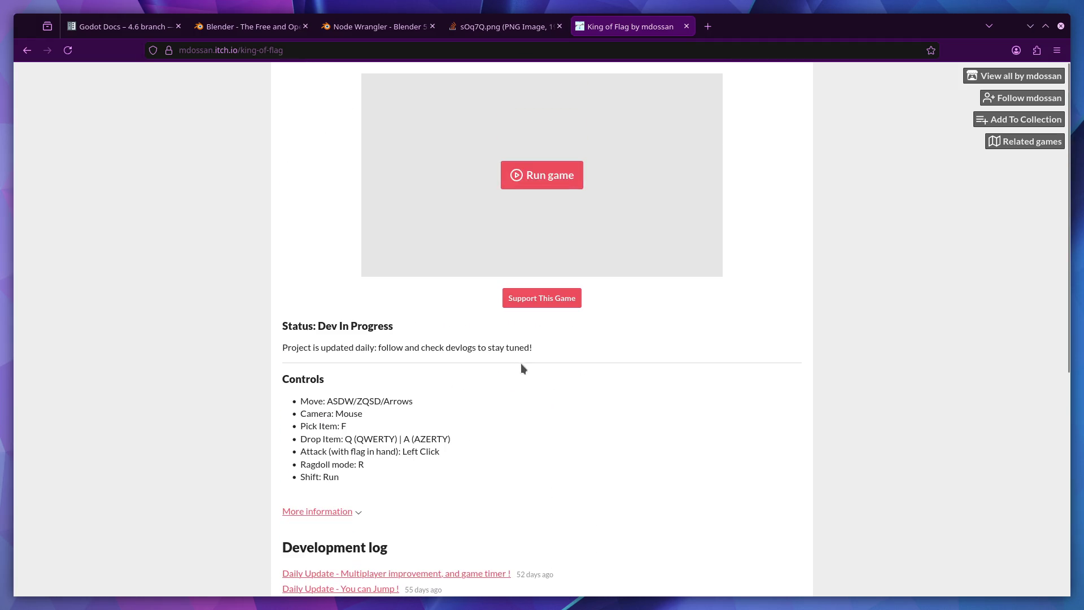
scroll(463, 339, "down", 5)
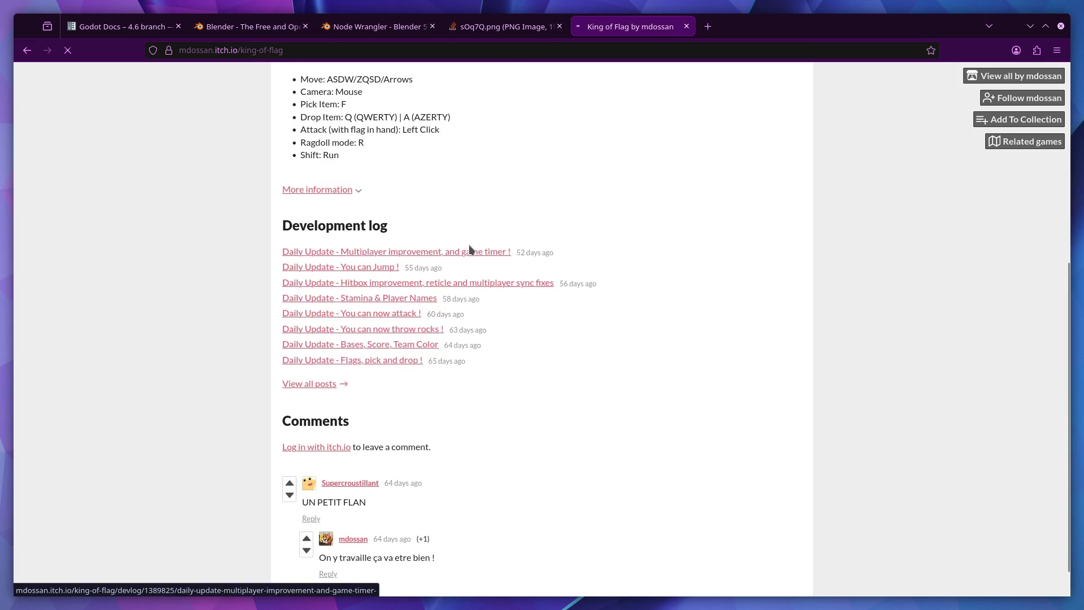
Step: Read the latest multiplayer devlog post, then return to Blender
left_click(470, 250)
scroll(536, 305, "down", 5)
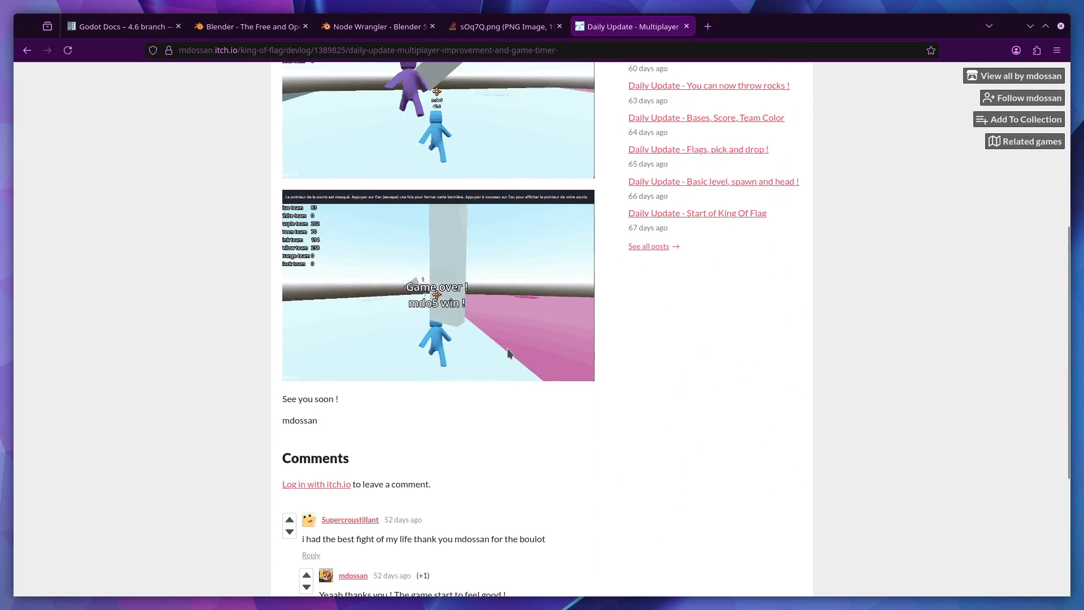
scroll(508, 353, "up", 2)
scroll(507, 352, "up", 1)
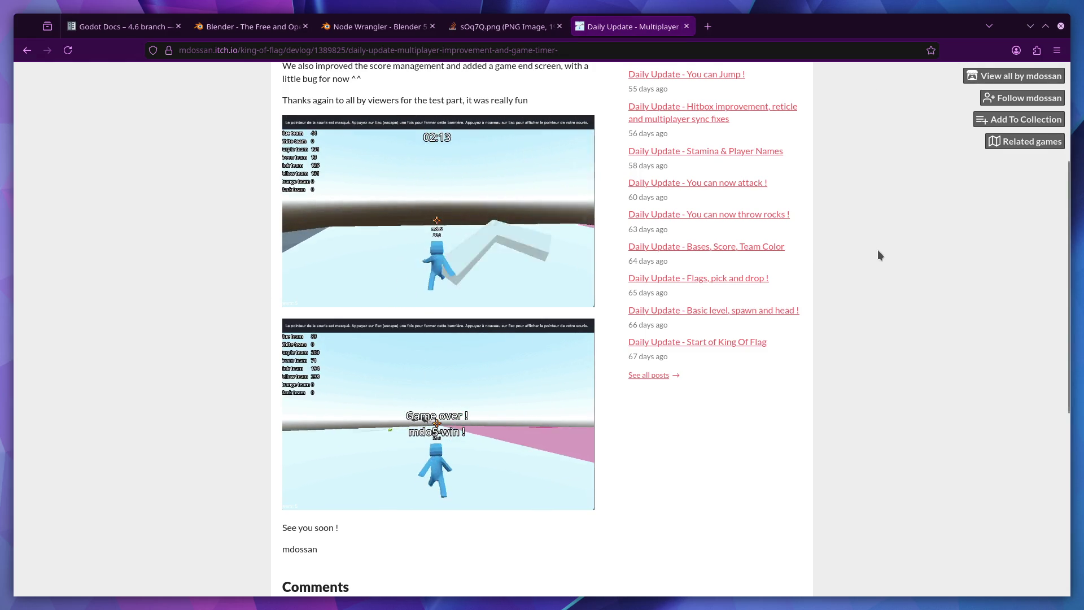
key("alt+Tab")
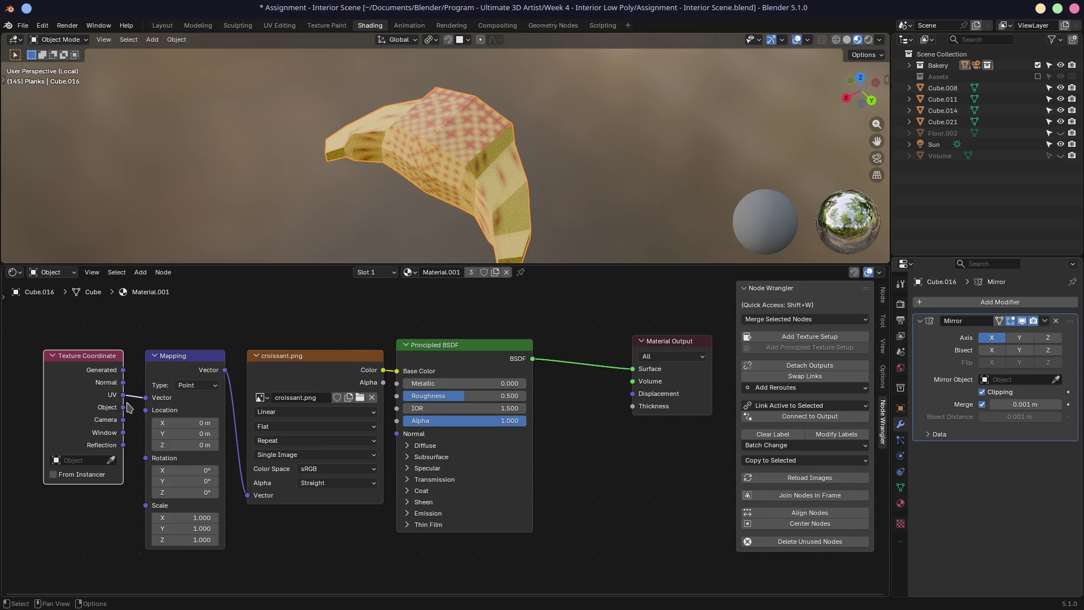
Step: Link Texture Coordinate Object into the Mapping Vector input and orbit to check the croissant texture
mouse_move(102, 361)
left_mouse_down()
mouse_move(108, 353)
mouse_move(94, 353)
left_mouse_up()
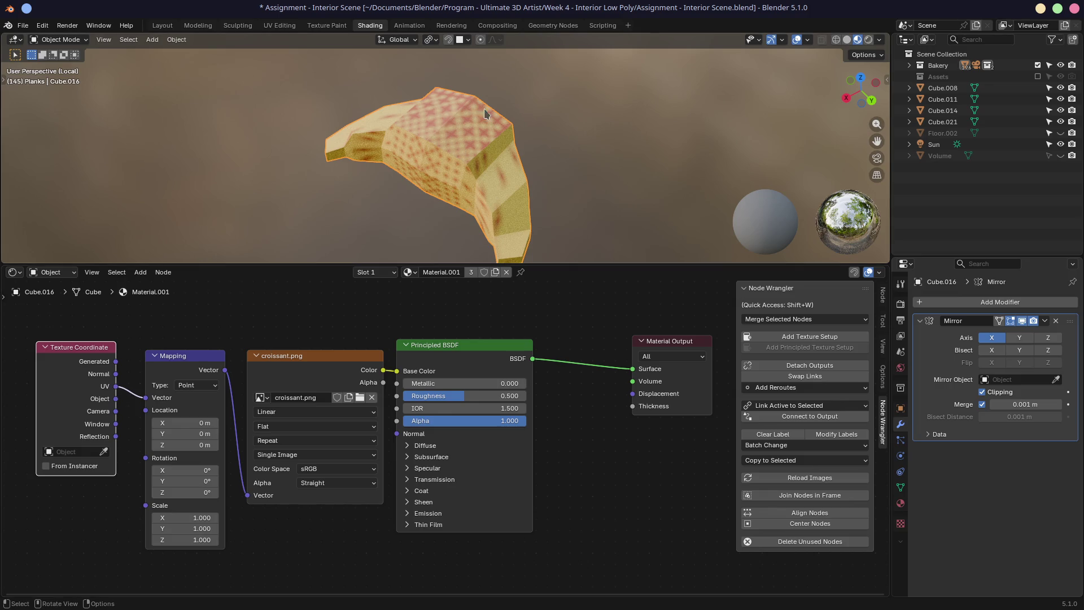
mouse_move(115, 399)
left_mouse_down()
mouse_move(150, 403)
mouse_move(102, 404)
mouse_move(146, 398)
left_mouse_up()
mouse_move(537, 141)
middle_mouse_down()
mouse_move(458, 116)
mouse_move(588, 169)
mouse_move(644, 150)
mouse_move(632, 187)
mouse_move(451, 148)
mouse_move(456, 161)
mouse_move(310, 162)
mouse_move(501, 164)
middle_mouse_up()
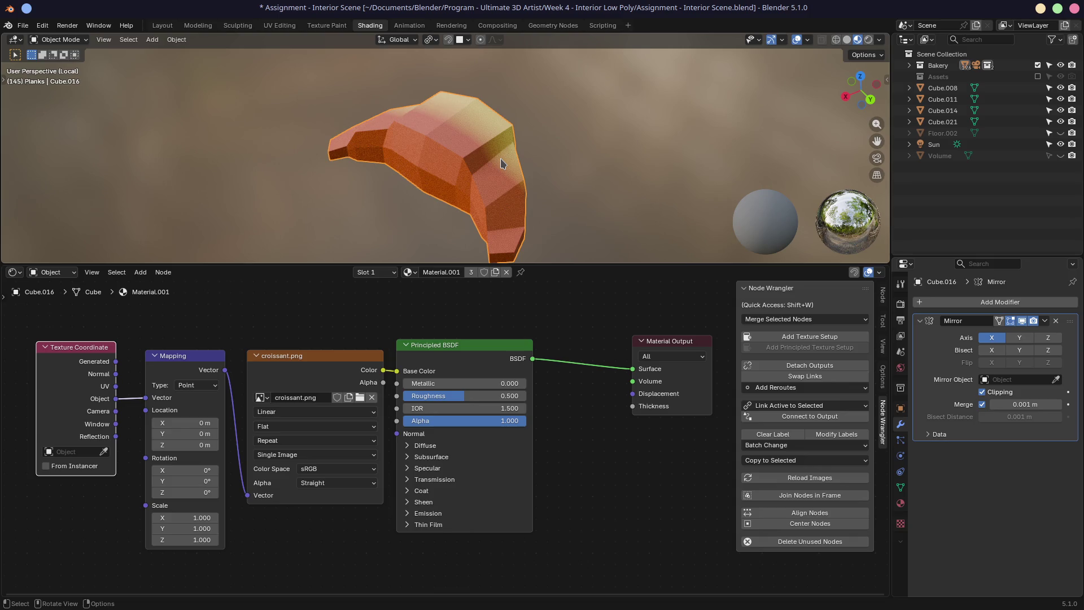
mouse_move(504, 162)
middle_mouse_down()
mouse_move(438, 162)
mouse_move(554, 165)
mouse_move(490, 168)
middle_mouse_up()
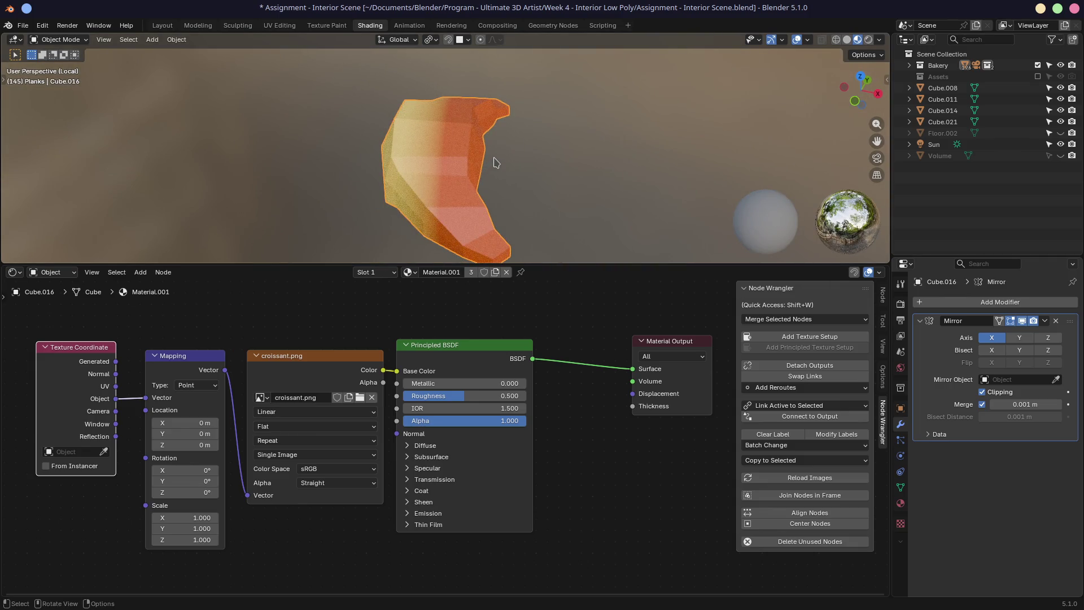
mouse_move(423, 175)
middle_mouse_down()
mouse_move(428, 153)
mouse_move(465, 172)
middle_mouse_up()
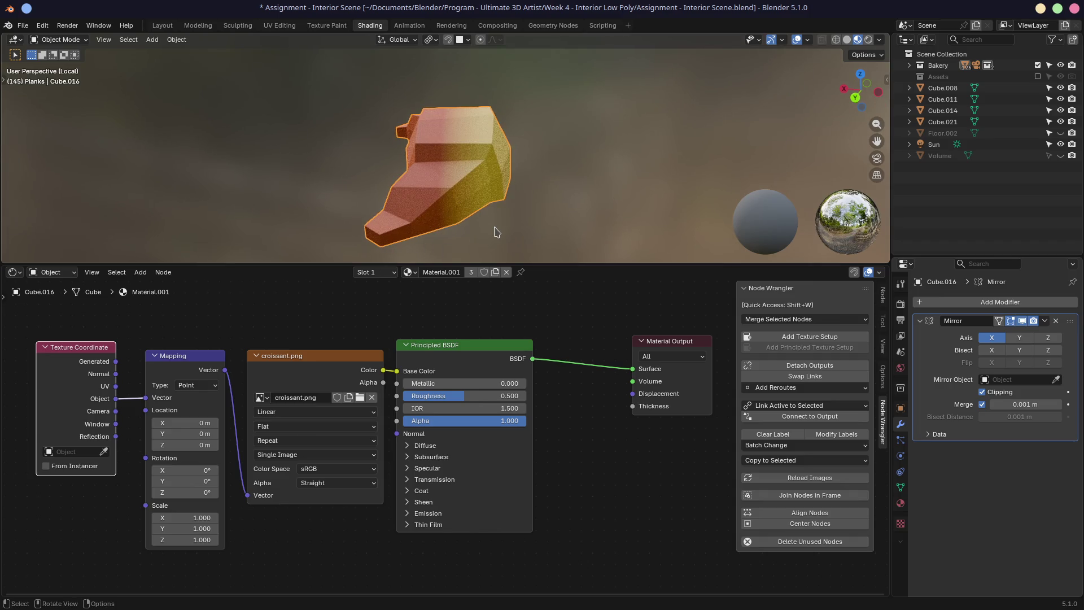
Step: Enlarge the 3D viewport above the nodes and begin adjusting Mapping Rotation X
left_click_drag(585, 261, 585, 333)
middle_click_drag(431, 257, 348, 140)
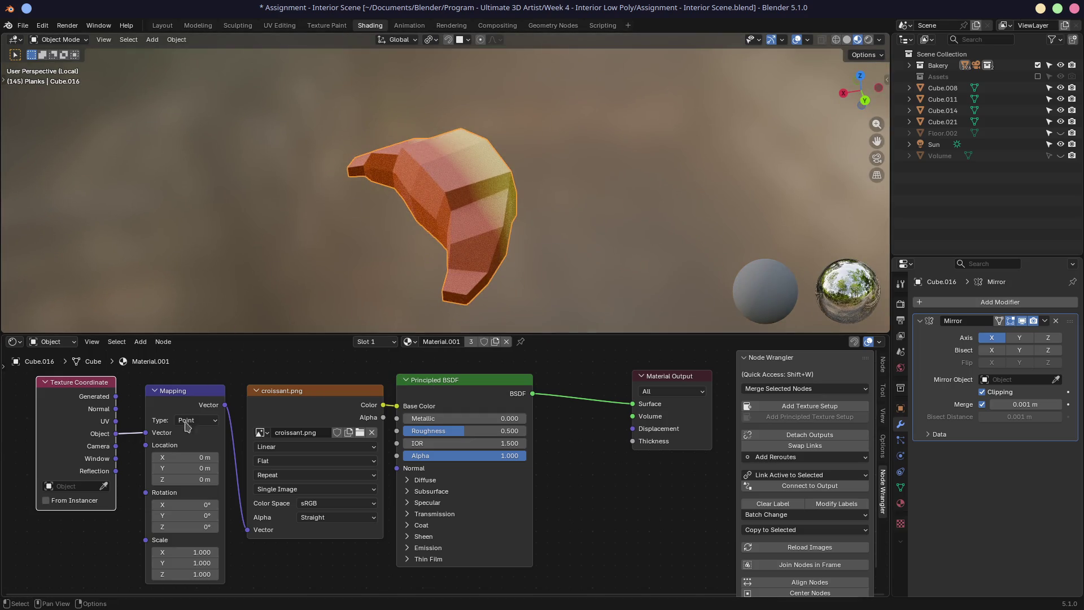
mouse_move(181, 504)
left_mouse_down()
mouse_move(226, 504)
mouse_move(130, 515)
left_mouse_up()
Step: Set Mapping Rotation X to 90° and switch the Image Texture interpolation from Linear to Closest
left_click(192, 504)
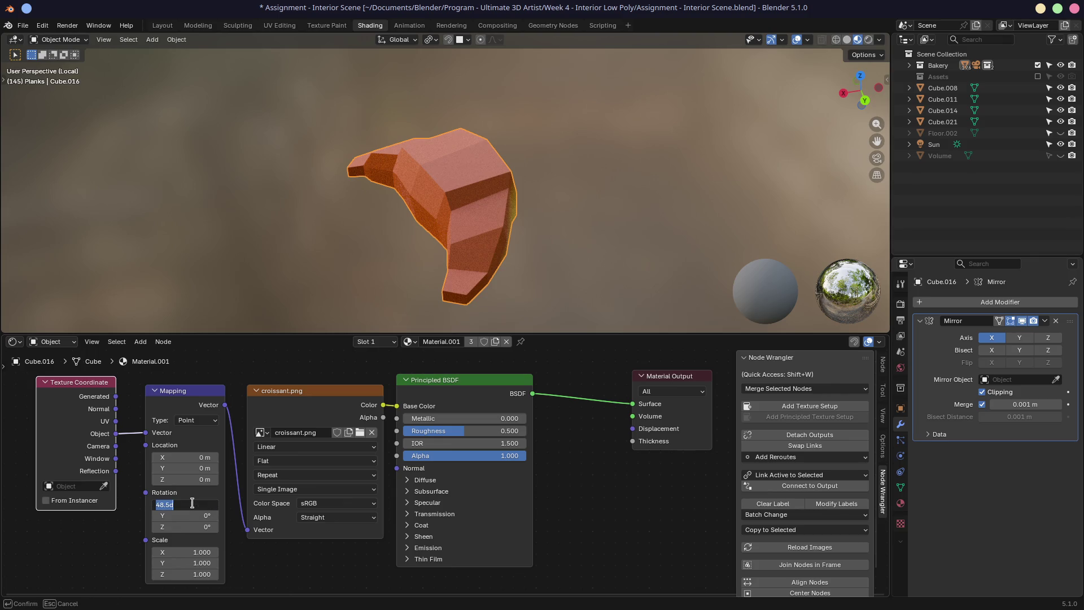
type("90")
key("Return")
mouse_move(395, 169)
middle_mouse_down()
mouse_move(326, 169)
mouse_move(228, 196)
mouse_move(463, 229)
mouse_move(463, 219)
mouse_move(358, 218)
mouse_move(480, 333)
middle_mouse_up()
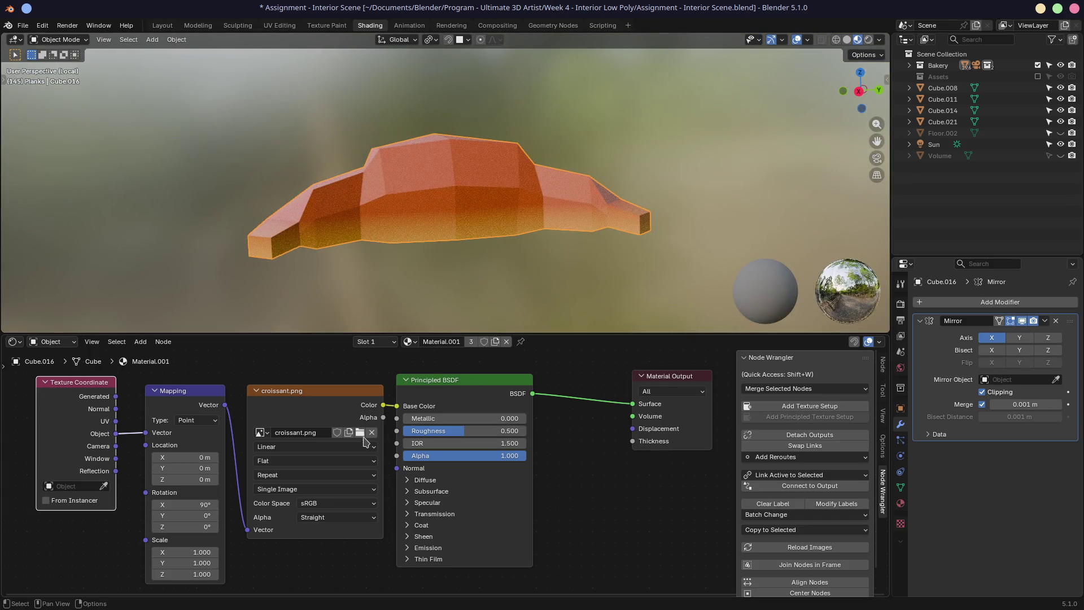
left_click(320, 449)
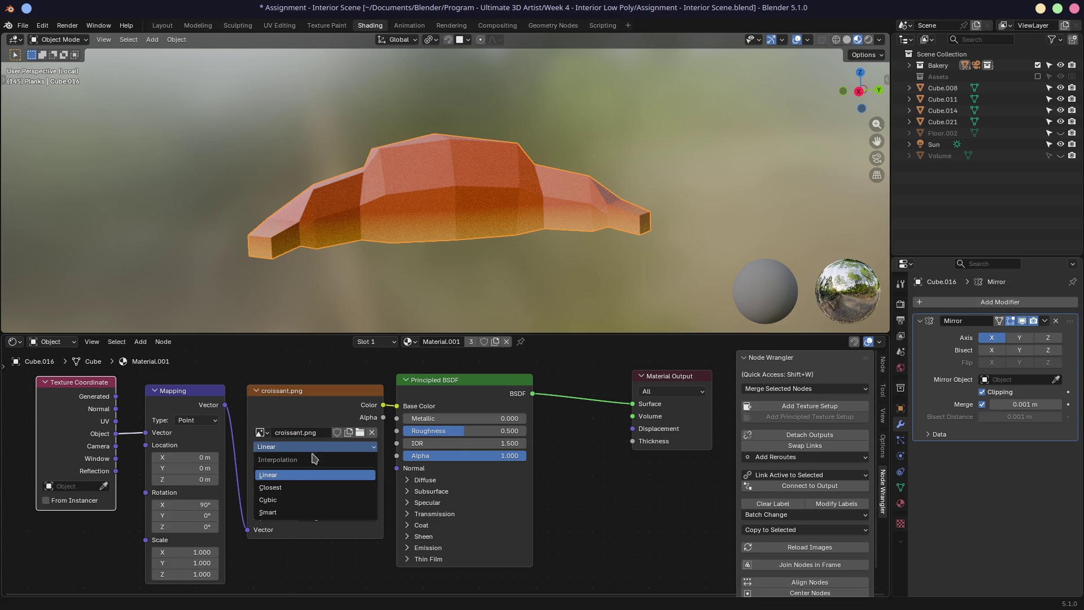
left_click(277, 486)
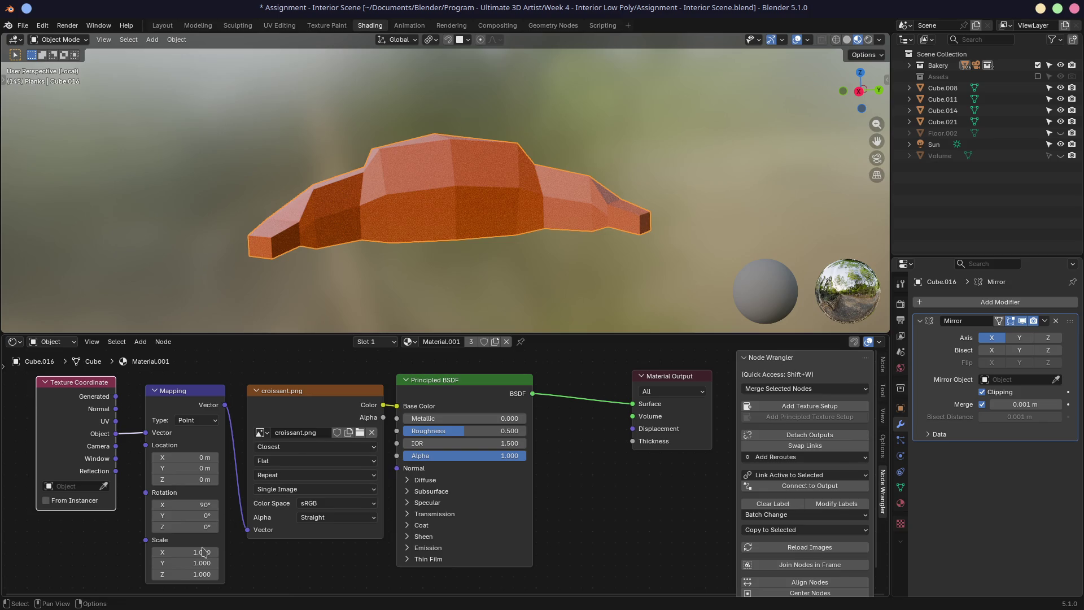
Step: Try Mapping Scale X of 5.8, then reset Scale X and Y back to 1
mouse_move(429, 226)
middle_mouse_down()
mouse_move(450, 204)
mouse_move(567, 189)
middle_mouse_up()
mouse_move(455, 203)
middle_mouse_down()
mouse_move(321, 254)
mouse_move(249, 257)
mouse_move(263, 250)
middle_mouse_up()
left_click_drag(200, 552, 169, 552)
left_click(185, 552)
type("5.8")
key("Return")
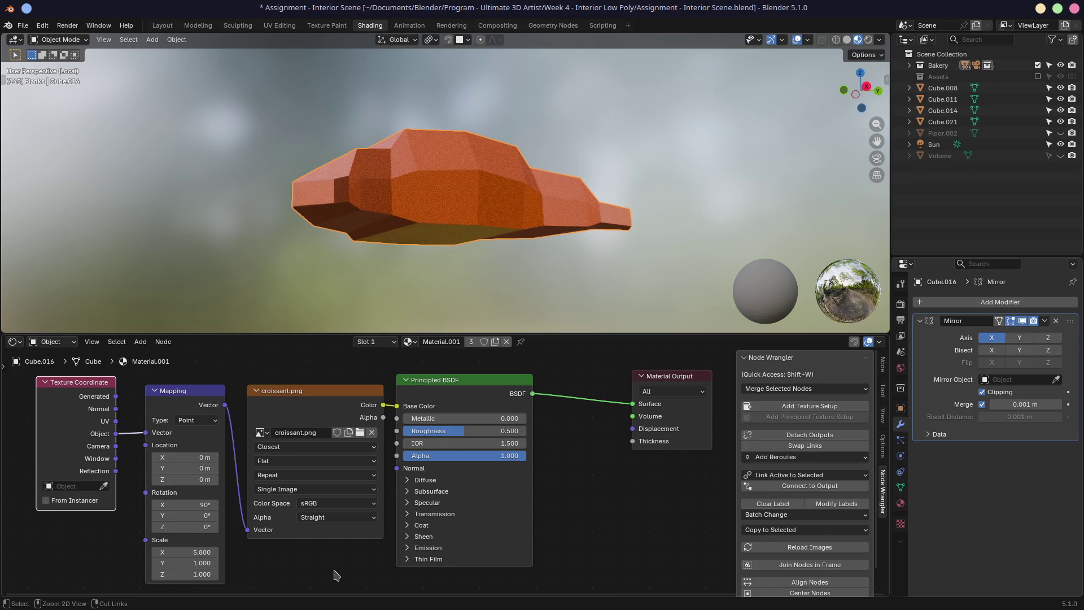
key("BackSpace")
mouse_move(186, 563)
left_mouse_down()
mouse_move(170, 574)
mouse_move(220, 579)
mouse_move(202, 575)
left_mouse_up()
key("Escape")
Step: Lower Mapping Scale Z stepwise (0.010, 0.001) down to 0, checking the stretched texture
left_click(202, 575)
type("0.1")
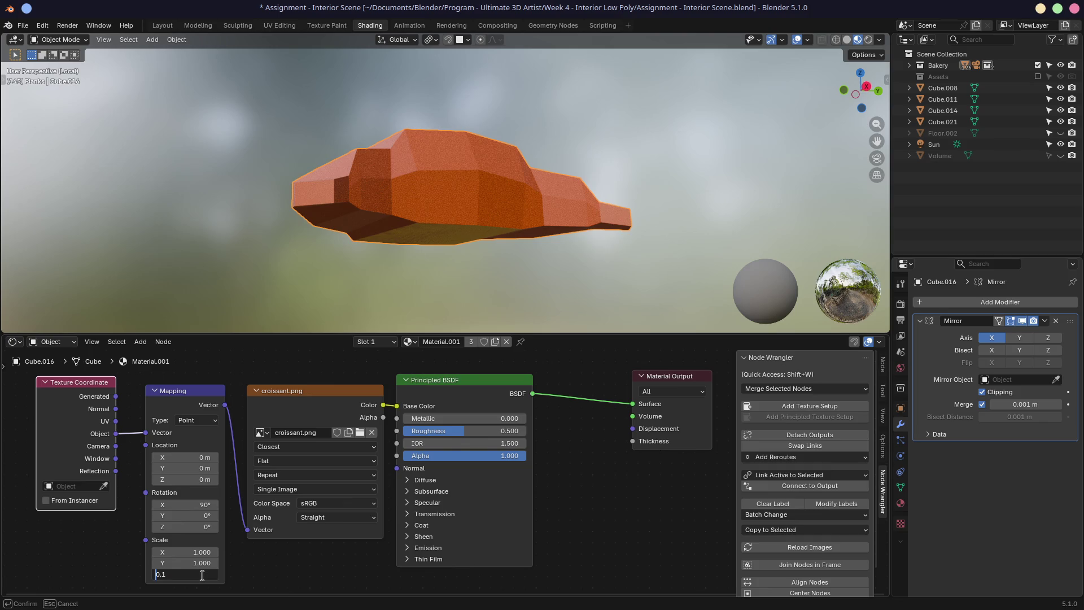
type("0")
key("Return")
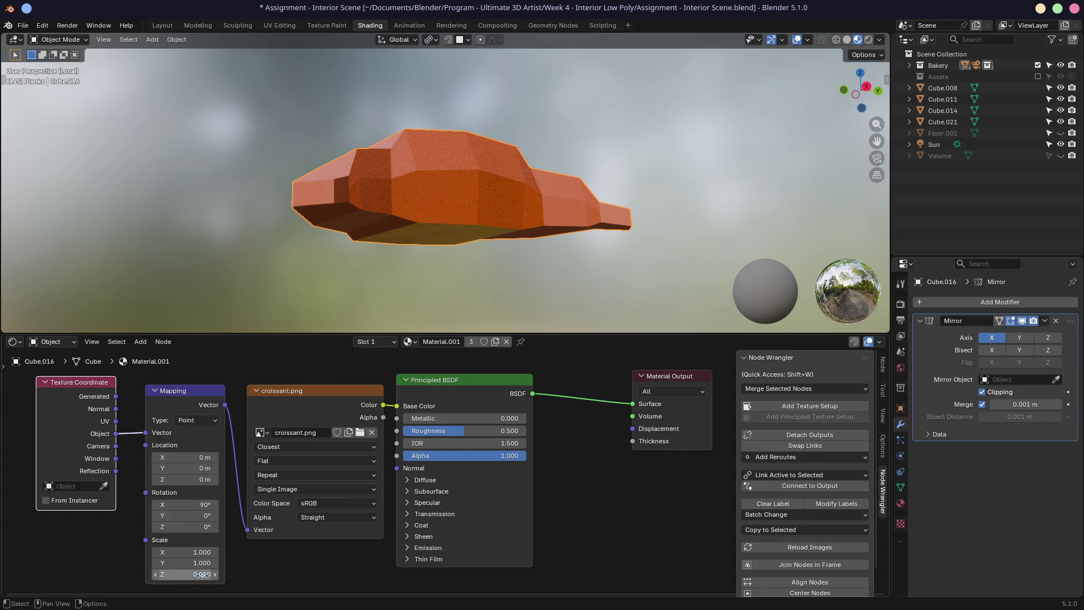
mouse_move(368, 266)
middle_mouse_down()
mouse_move(437, 187)
mouse_move(368, 194)
mouse_move(407, 254)
middle_mouse_up()
left_click(197, 574)
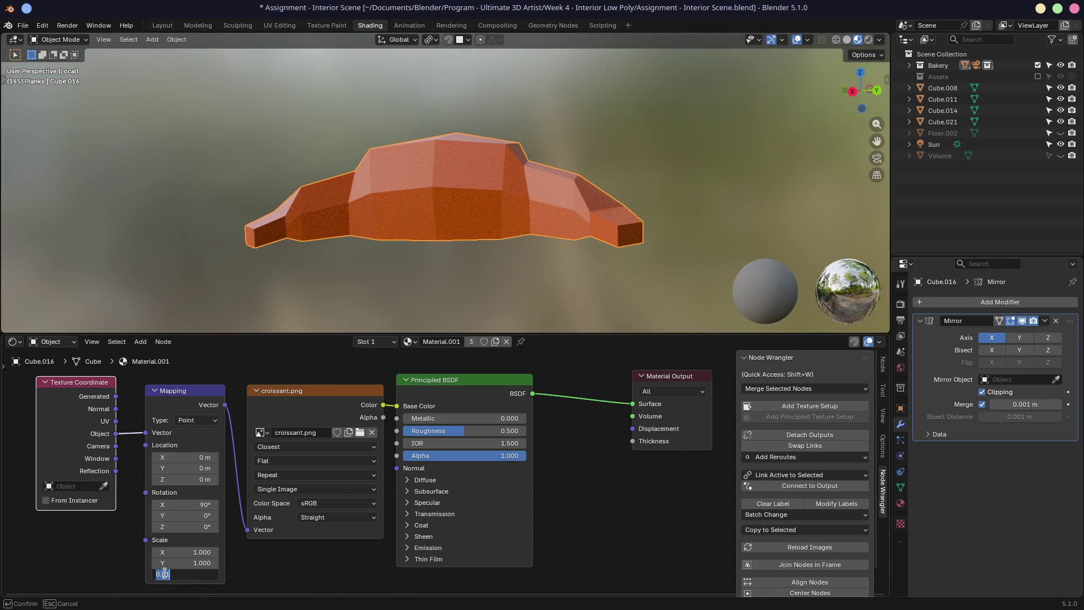
type("0")
key("Return")
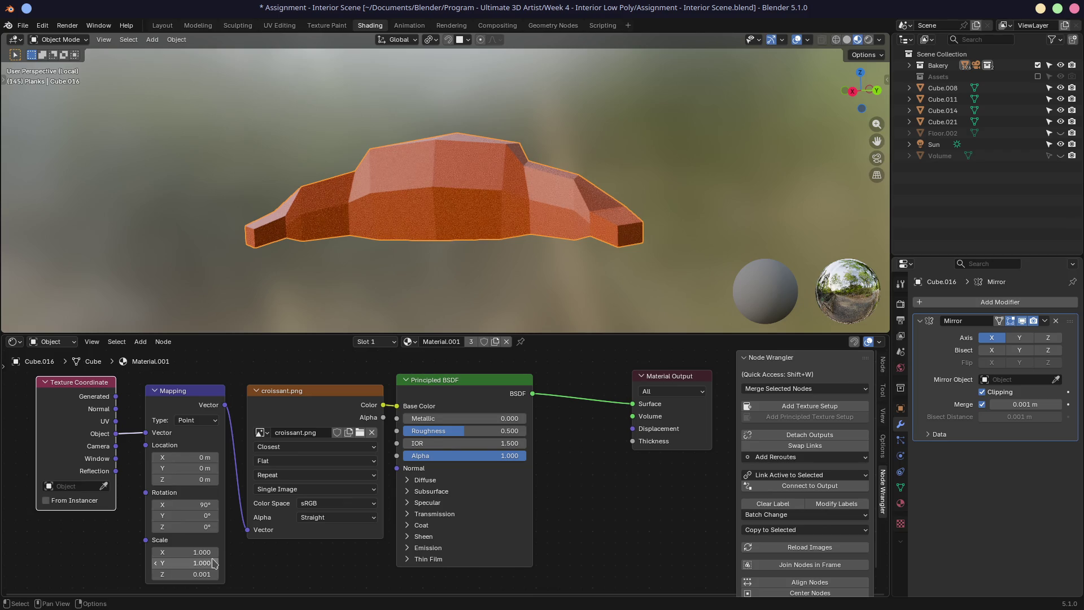
mouse_move(384, 237)
middle_mouse_down()
mouse_move(338, 197)
mouse_move(375, 157)
mouse_move(283, 281)
middle_mouse_up()
left_click(202, 573)
type("0")
key("Return")
mouse_move(282, 282)
middle_mouse_down()
mouse_move(316, 226)
mouse_move(291, 272)
middle_mouse_up()
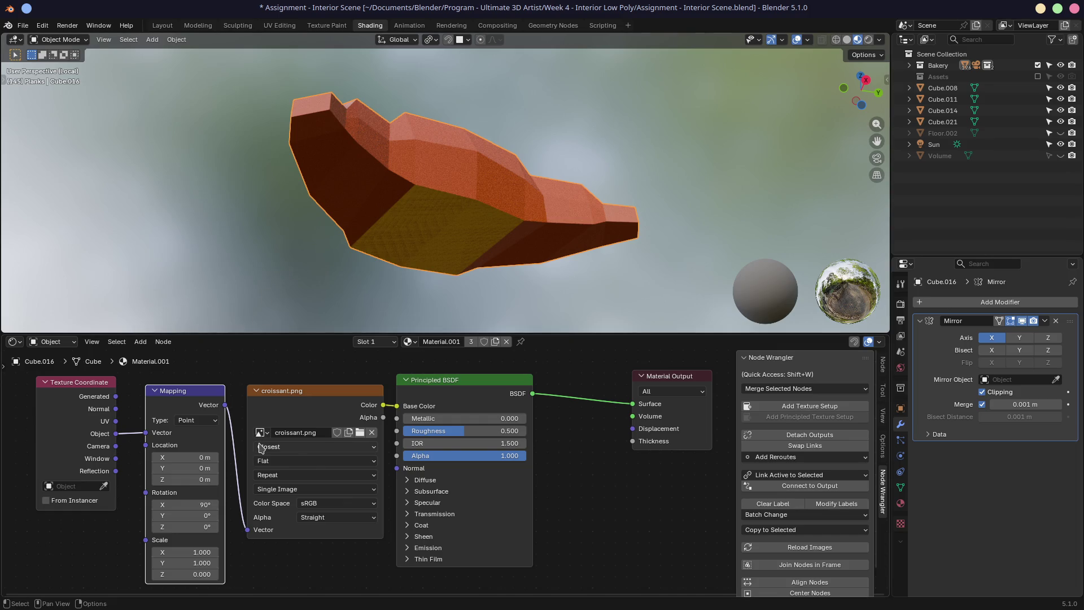
Step: Restore Mapping Scale Z to 1 and keep the image projection on Flat
left_click(192, 574)
type("1")
key("Return")
left_click(285, 461)
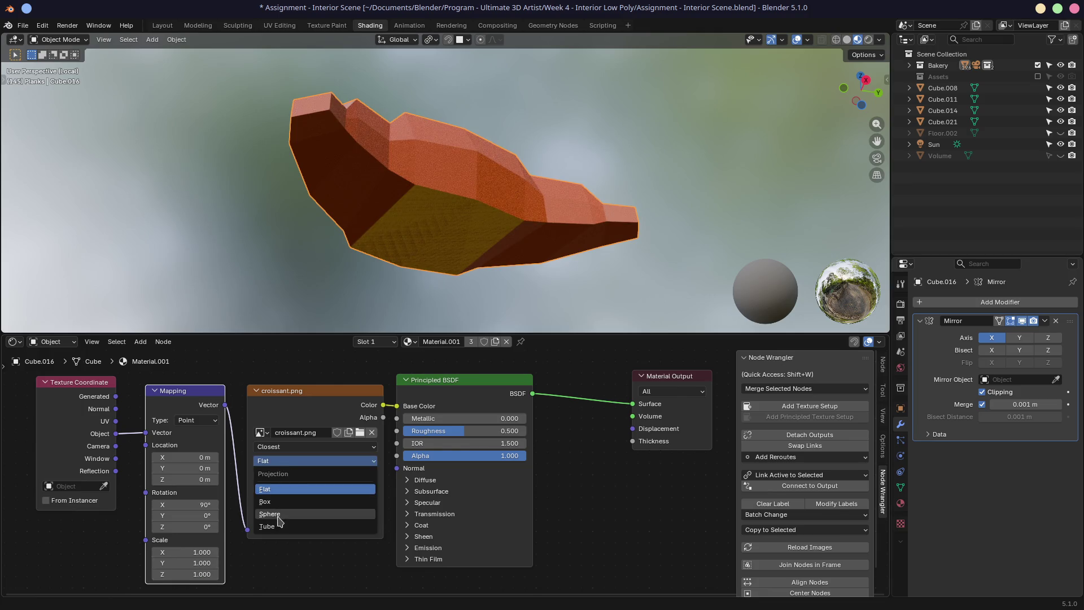
left_click(285, 489)
mouse_move(338, 265)
middle_mouse_down()
mouse_move(371, 253)
mouse_move(348, 244)
mouse_move(395, 237)
mouse_move(669, 240)
mouse_move(442, 247)
middle_mouse_up()
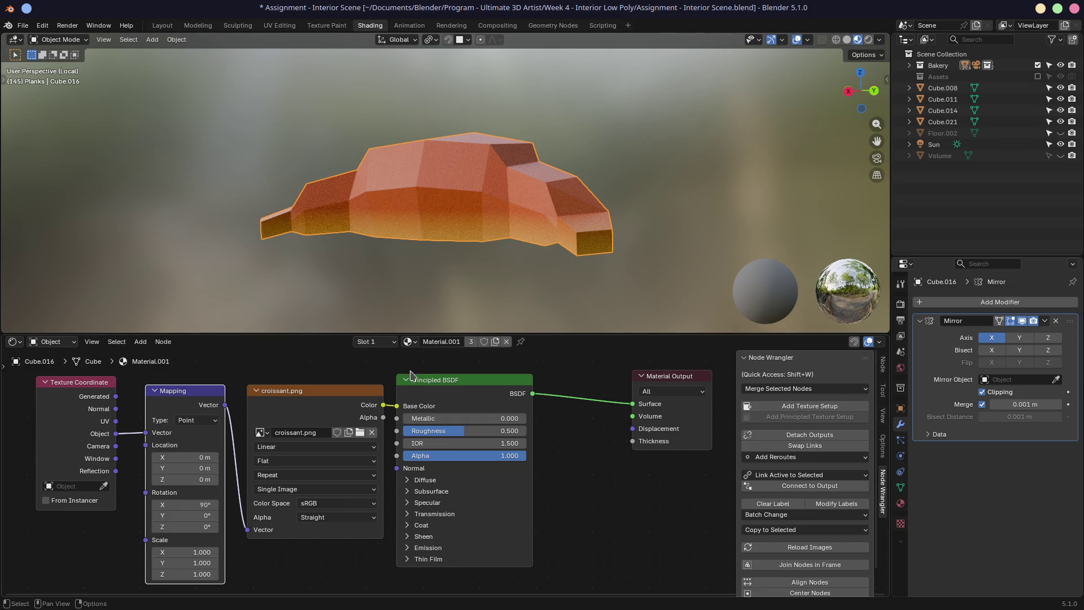
Step: Set the image interpolation to Closest and bring up the Week 4 - Interior Low Poly folder in Dolphin
left_click(338, 447)
left_click(300, 487)
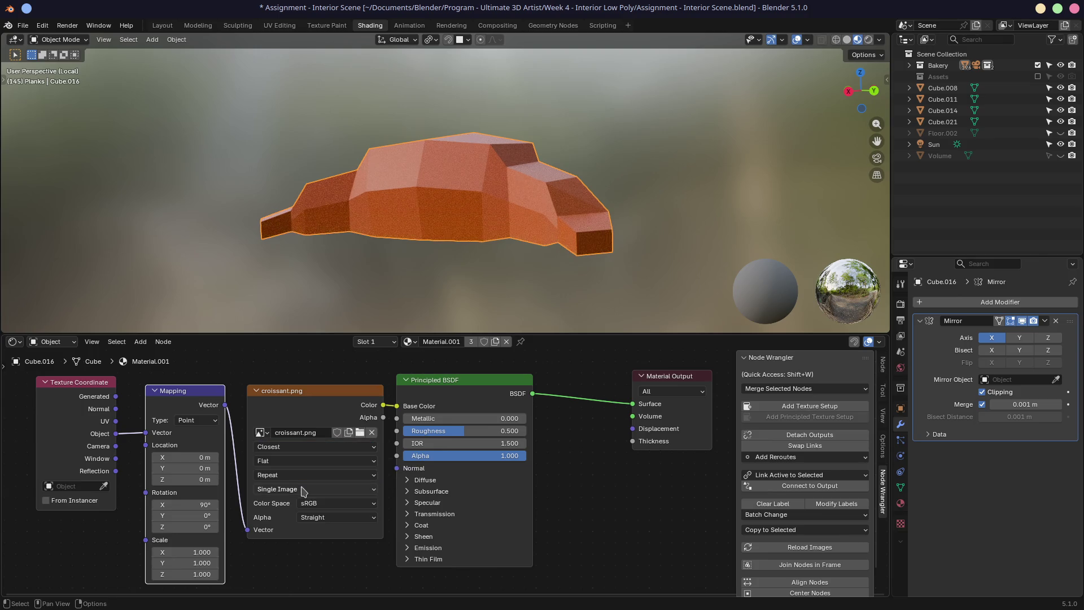
middle_click_drag(364, 293, 432, 212)
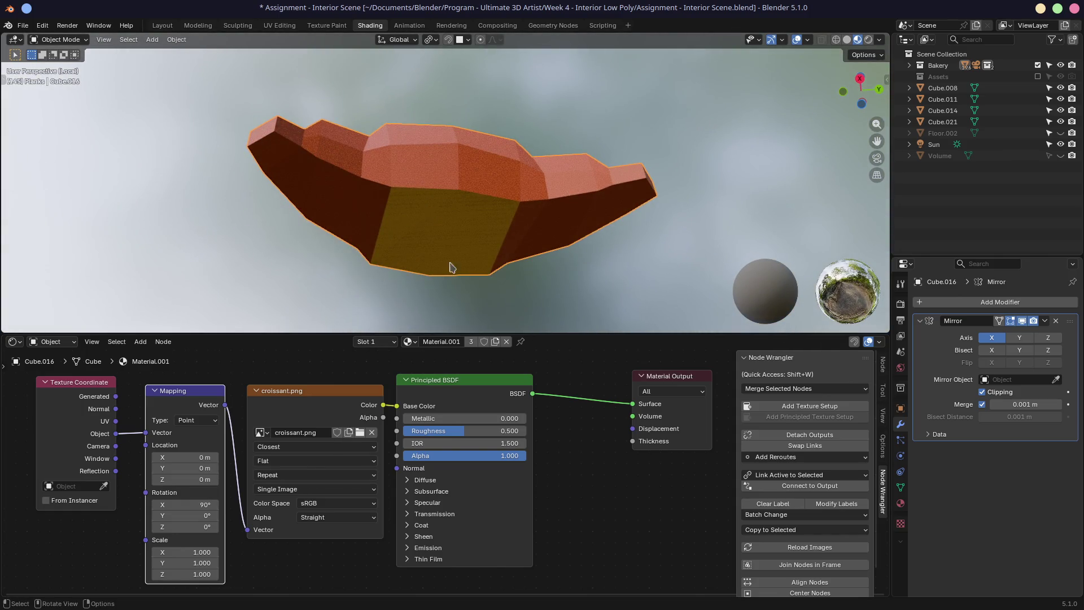
mouse_move(490, 592)
left_click(608, 594)
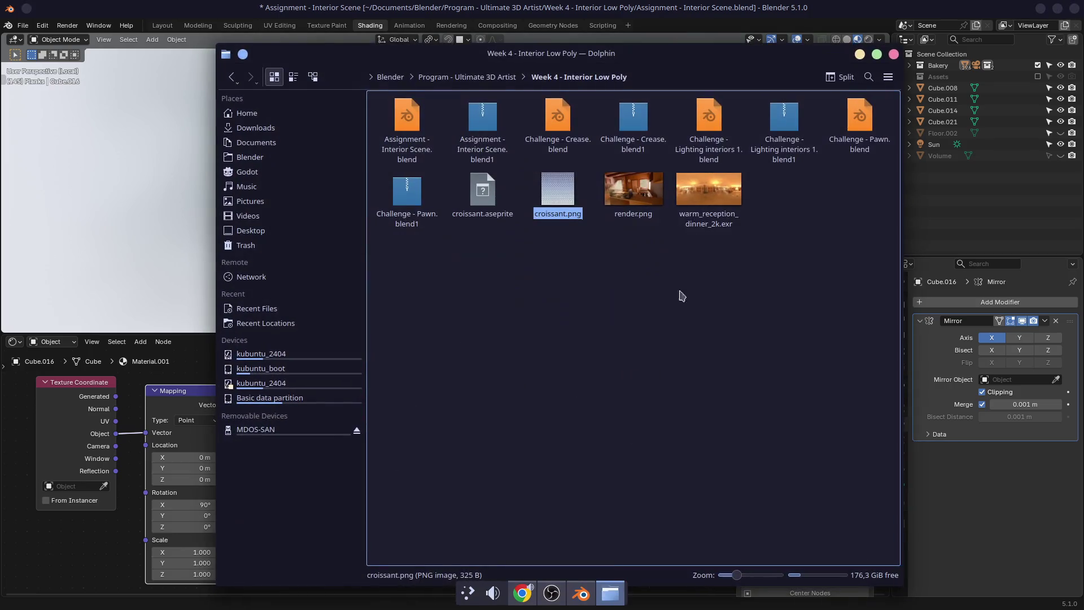
Step: Open the 64x64 croissant.png in Gwenview, zoom in on its pixels, then close the viewer
key("Return")
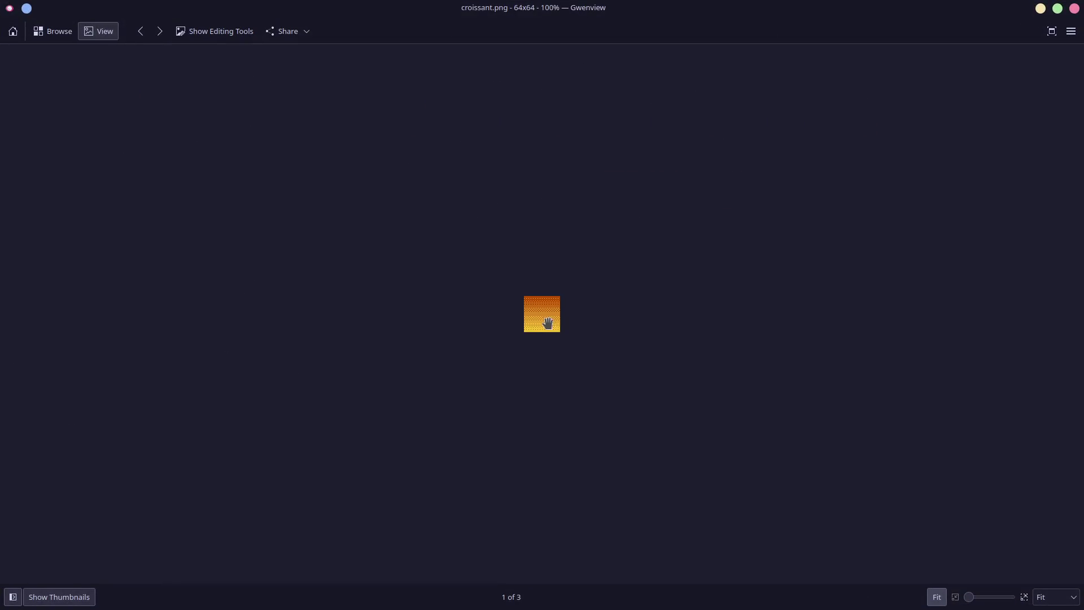
scroll(543, 314, "up", 5, "ctrl")
scroll(543, 311, "up", 4, "ctrl")
scroll(546, 310, "down", 3, "ctrl")
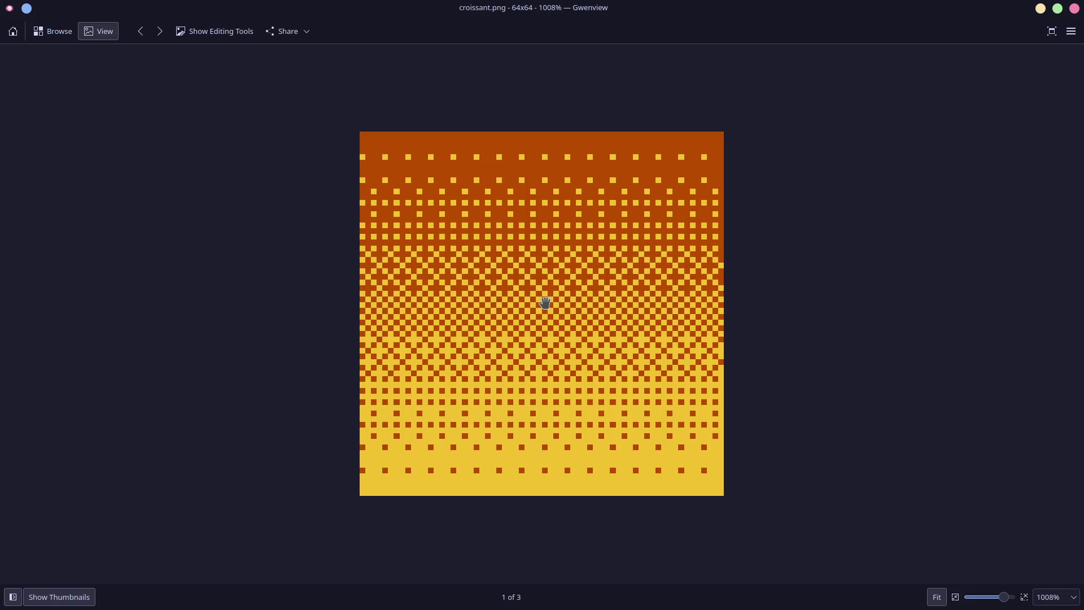
left_click(1074, 8)
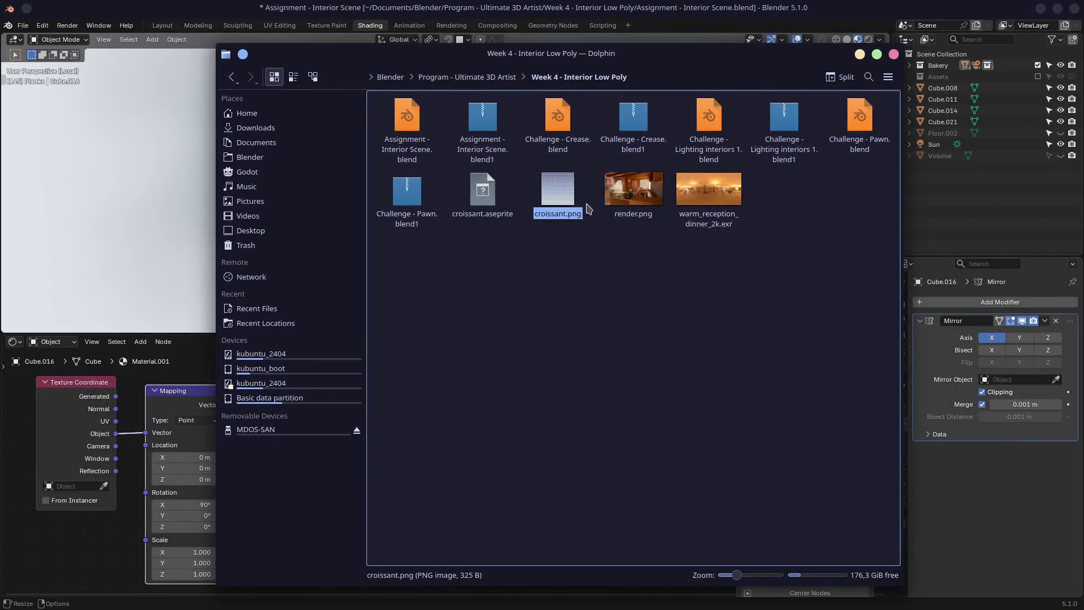
Step: View the 1920x1080 render.png in Gwenview, then close Gwenview and Dolphin to return to Blender
double_click(633, 192)
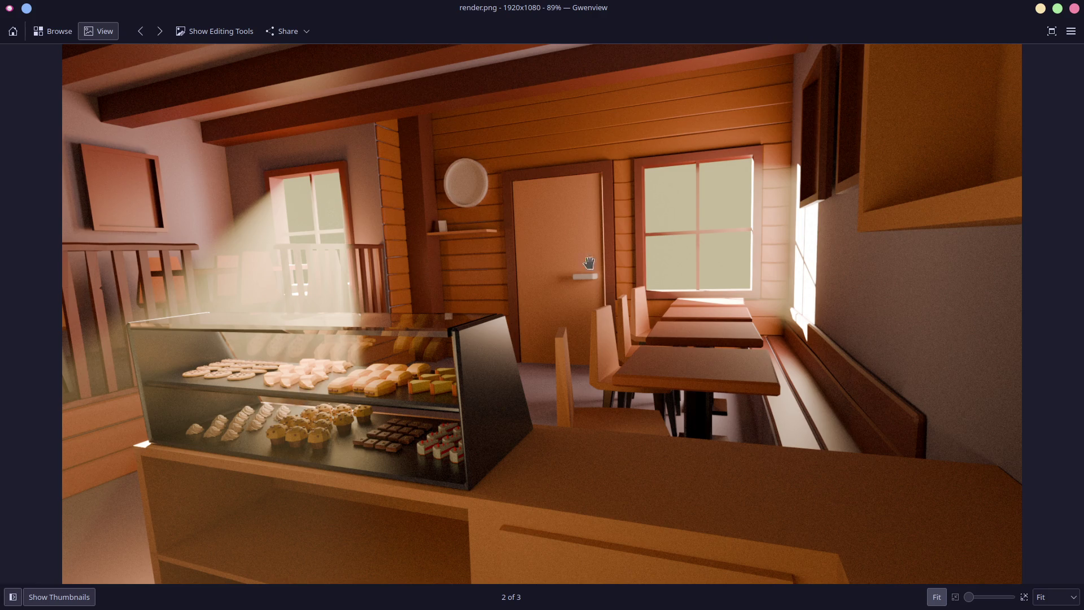
left_click(1074, 8)
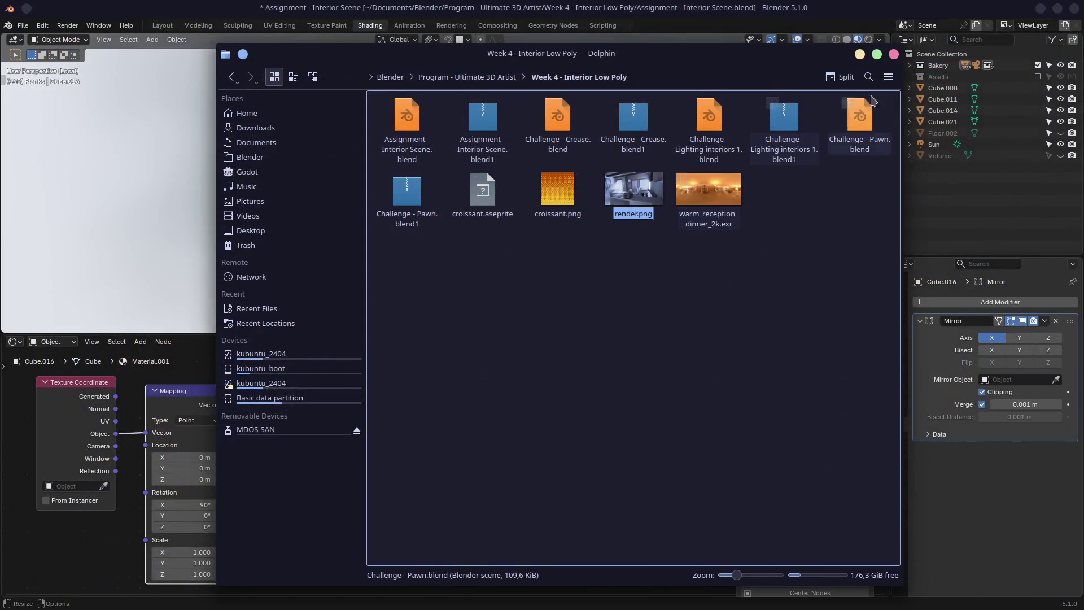
left_click(893, 54)
mouse_move(569, 201)
middle_mouse_down()
mouse_move(508, 225)
mouse_move(429, 354)
middle_mouse_up()
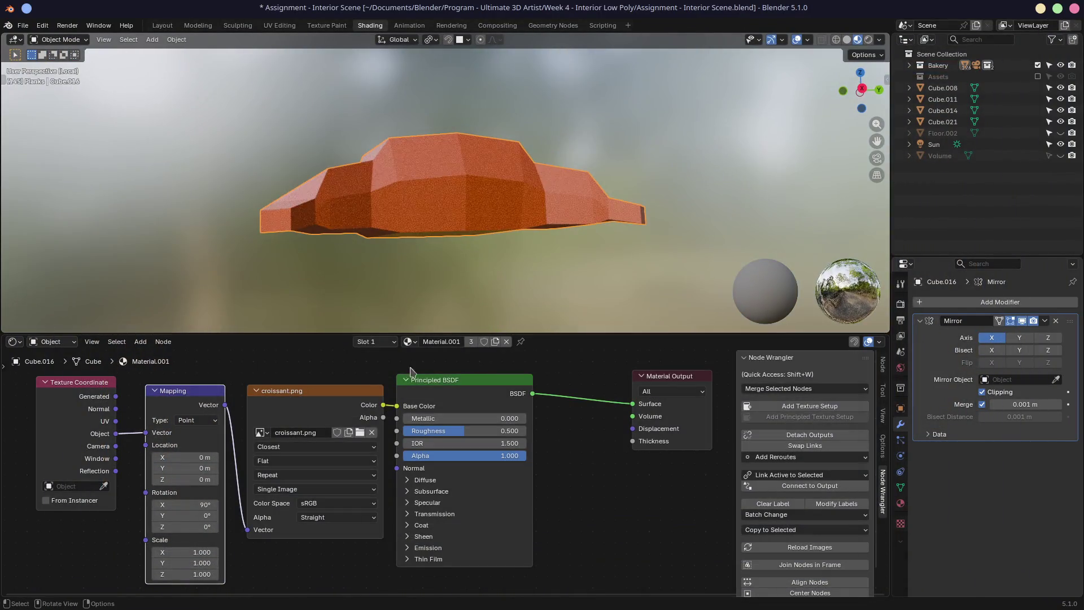
Step: Switch the croissant image interpolation back to Linear and frame the whole croissant
left_click(313, 446)
left_click(305, 477)
mouse_move(395, 294)
middle_mouse_down()
mouse_move(444, 259)
mouse_move(626, 254)
middle_mouse_up()
middle_click_drag(691, 216, 597, 202)
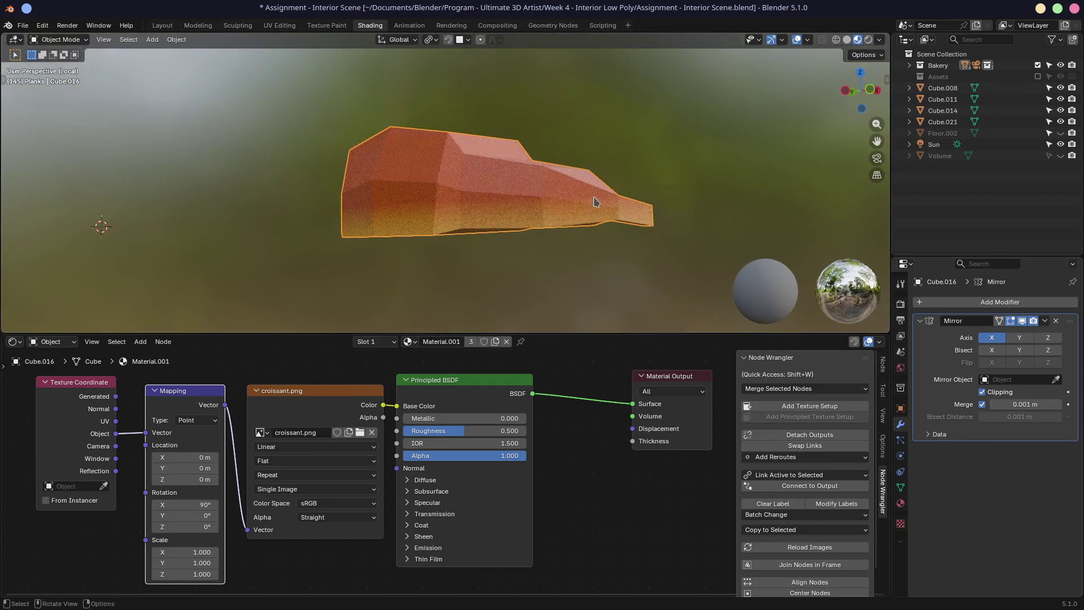
scroll(518, 235, "up", 8)
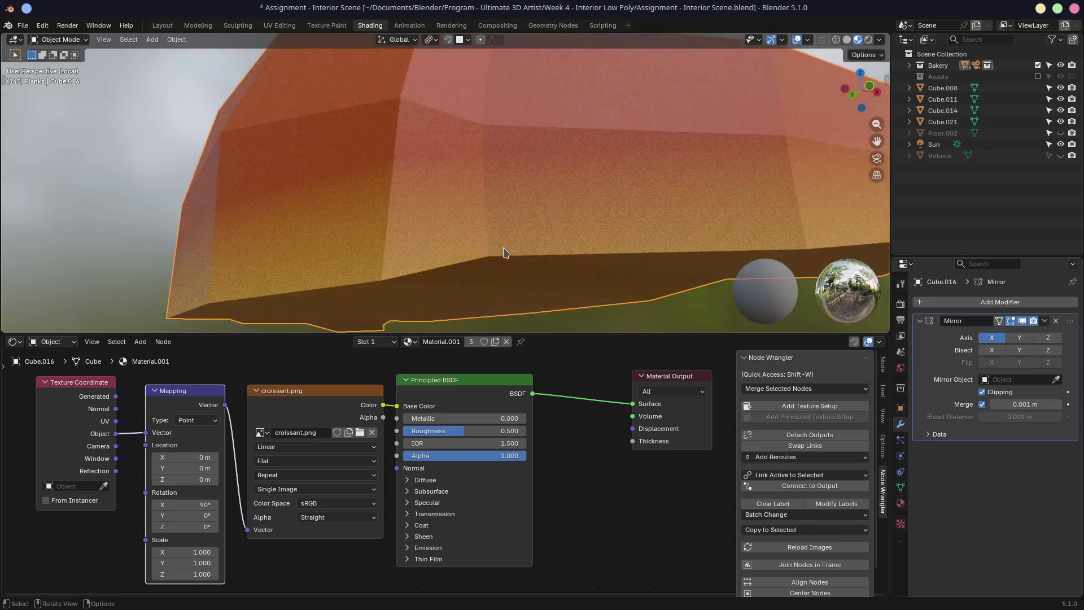
scroll(504, 252, "up", 3)
scroll(506, 252, "down", 5)
mouse_move(506, 252)
middle_mouse_down()
mouse_move(530, 242)
mouse_move(420, 230)
middle_mouse_up()
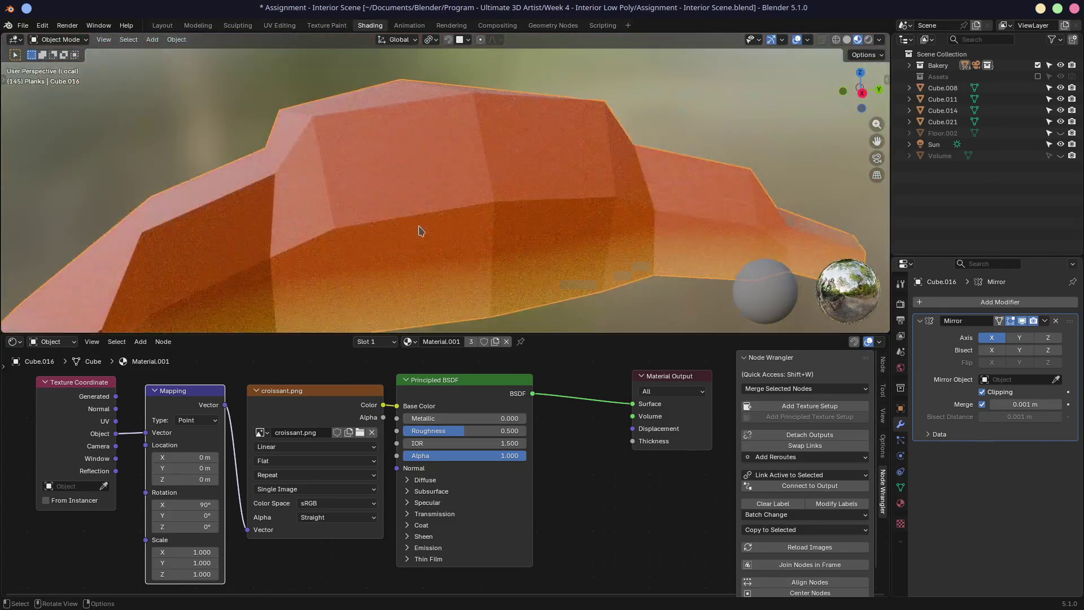
scroll(420, 230, "down", 5)
middle_click_drag(513, 225, 510, 242)
Step: Set a 10 s render time limit, render the bakery interior frame, and close the render
left_click(900, 304)
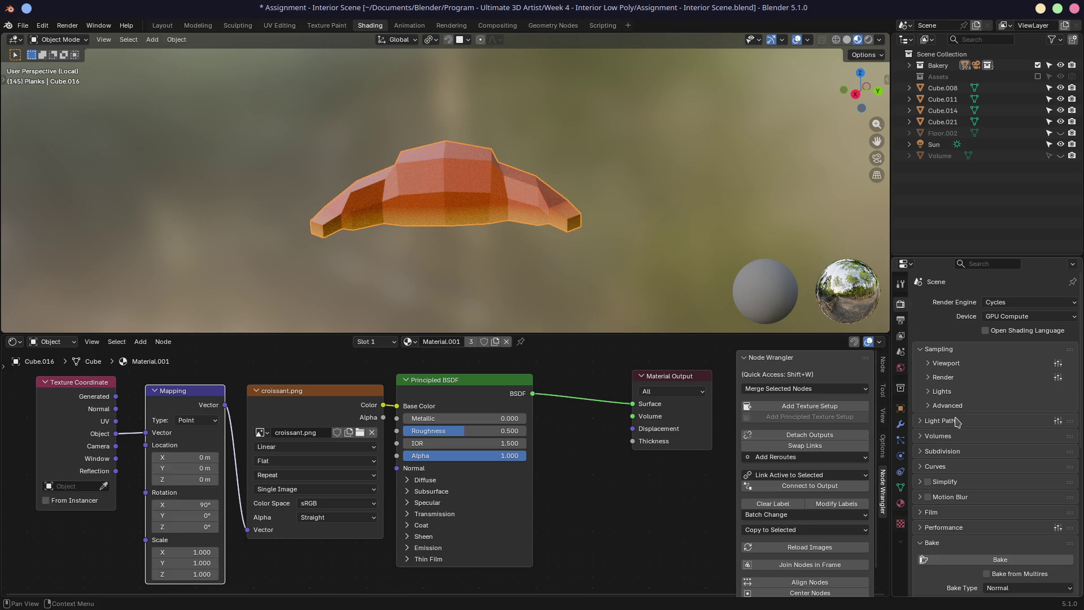
left_click(932, 377)
left_click(1019, 430)
type("10")
key("Return")
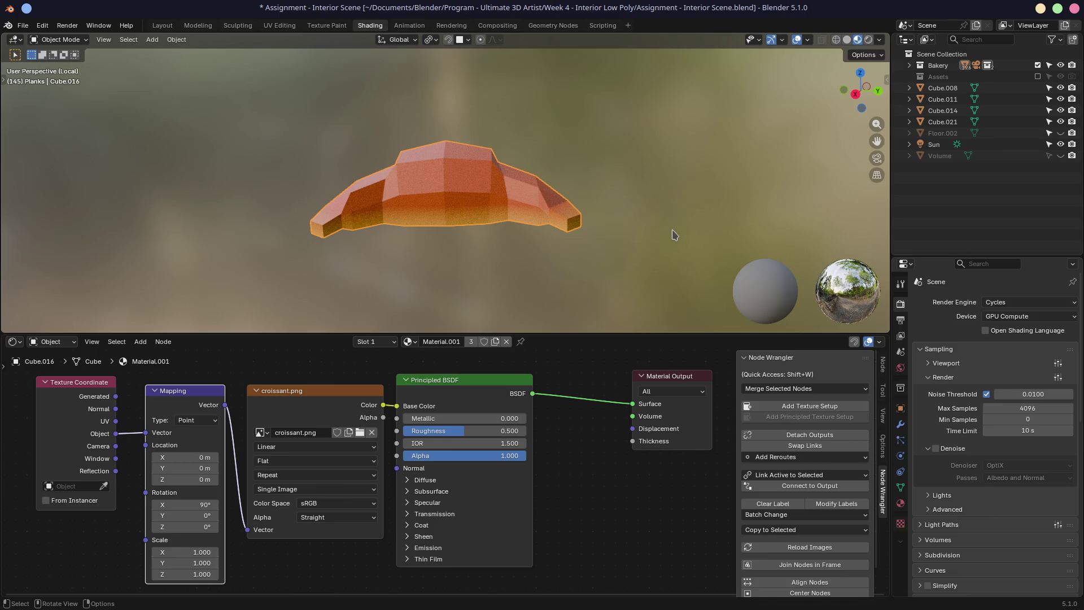
key("F12")
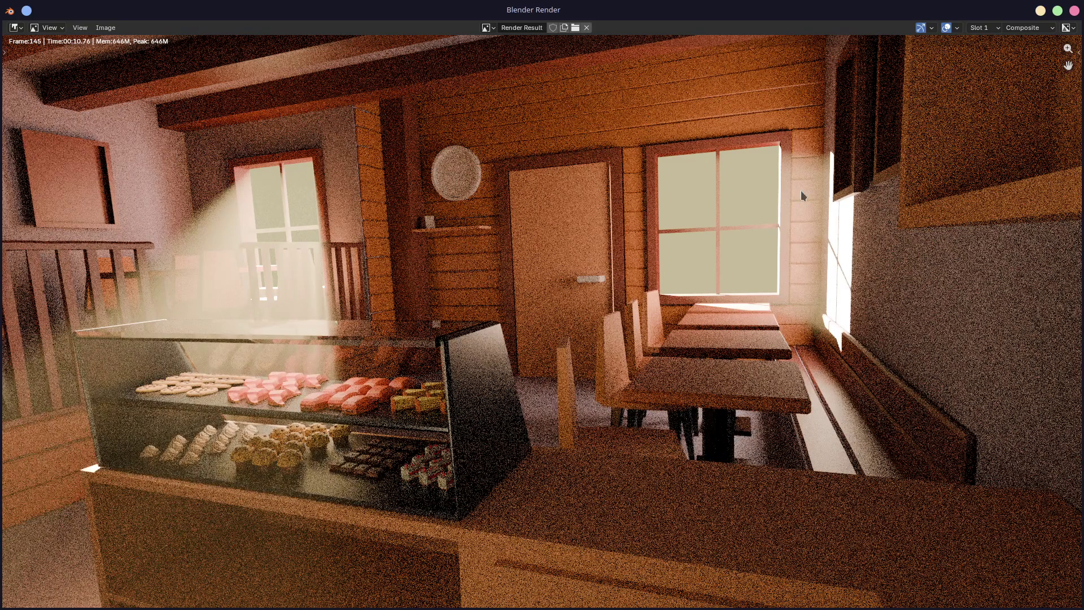
left_click(1074, 11)
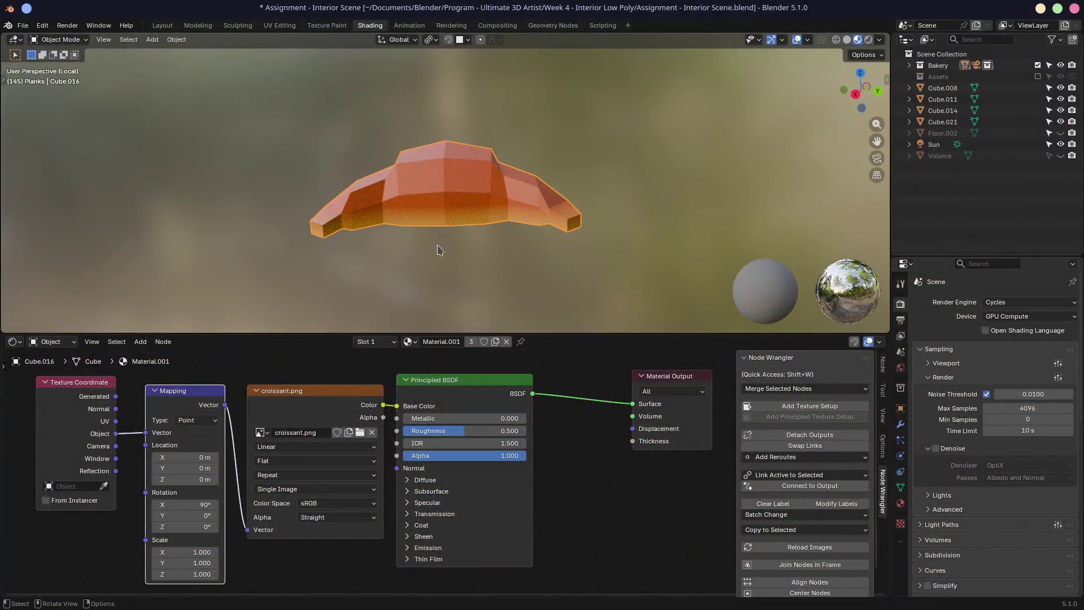
Step: Try offsetting the texture along Mapping Location Z, then reset Location Z to 0 m
scroll(438, 249, "up", 2)
middle_click_drag(438, 250, 453, 228)
scroll(449, 232, "up", 2)
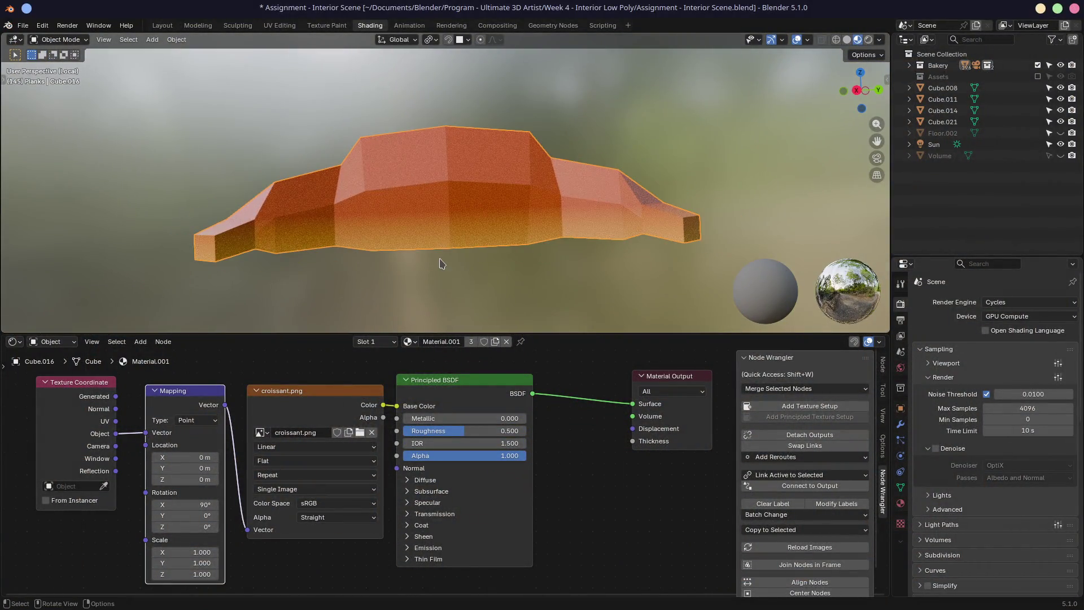
scroll(442, 260, "down", 2)
mouse_move(186, 479)
left_mouse_down()
mouse_move(200, 479)
mouse_move(175, 479)
left_mouse_up()
mouse_move(334, 259)
middle_mouse_down()
mouse_move(525, 270)
mouse_move(354, 259)
middle_mouse_up()
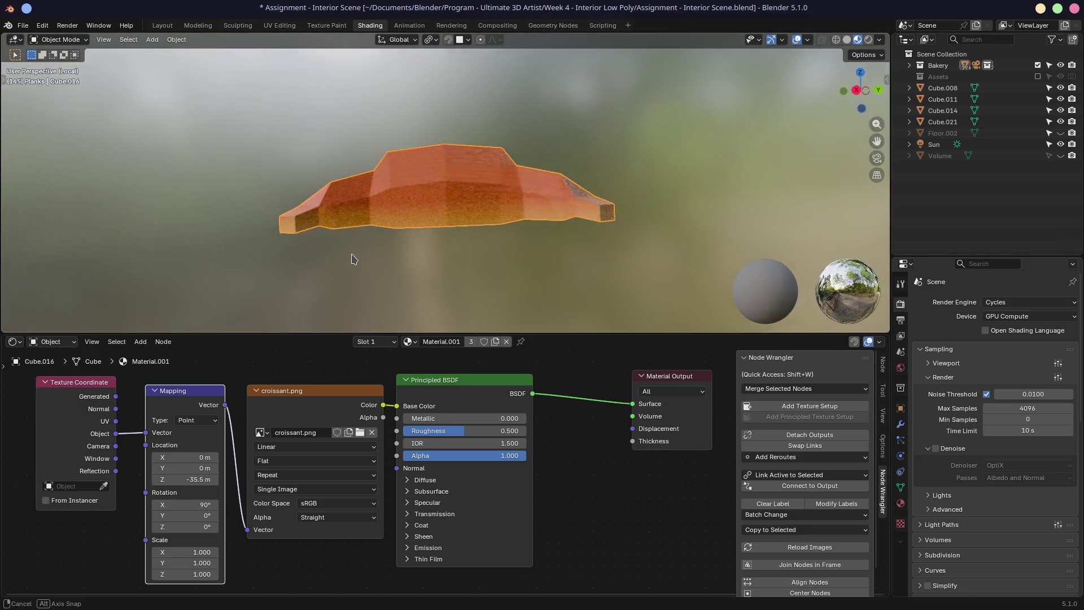
double_click(193, 479)
type("0")
key("Return")
Step: Set Mapping Location Y to -2.1 m and switch the image interpolation to Closest
left_click_drag(186, 468, 165, 467)
left_click(218, 469)
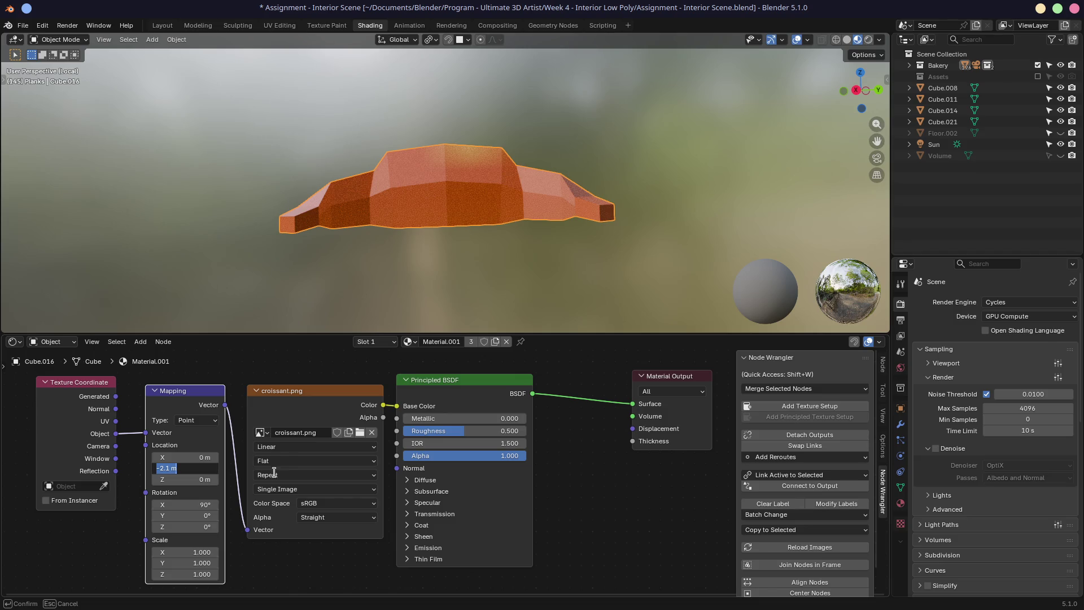
key("Return")
left_click(290, 460)
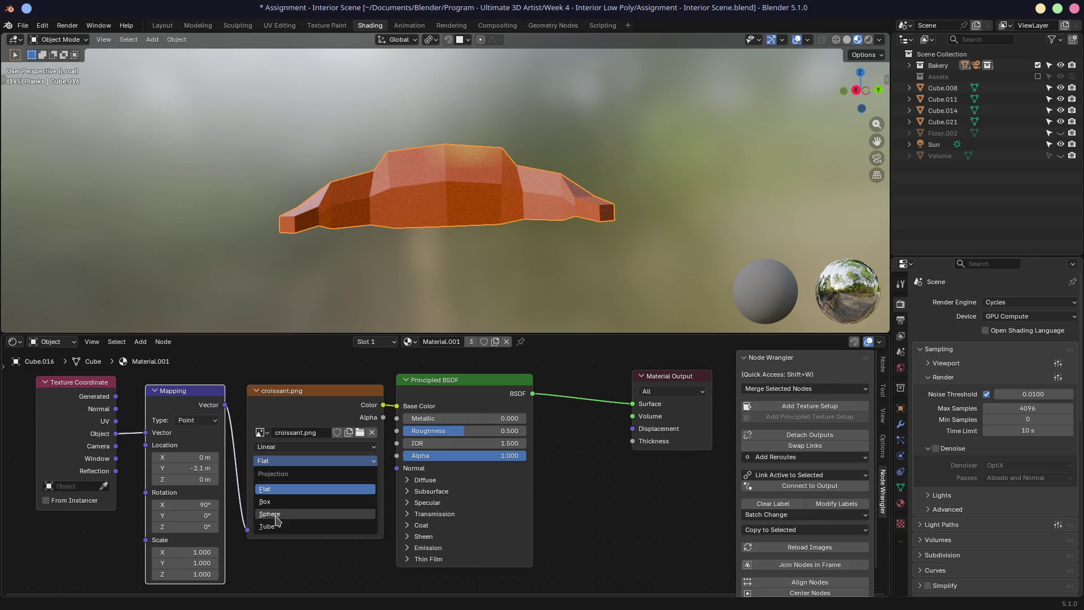
left_click(288, 447)
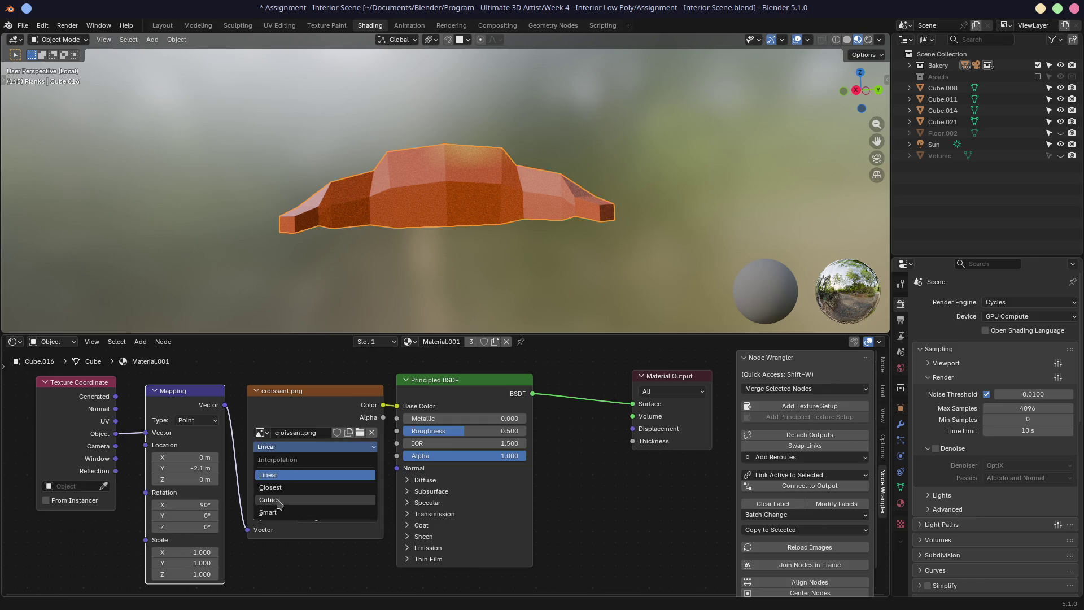
left_click(280, 487)
mouse_move(452, 170)
middle_mouse_down()
mouse_move(468, 163)
mouse_move(365, 194)
mouse_move(287, 350)
middle_mouse_up()
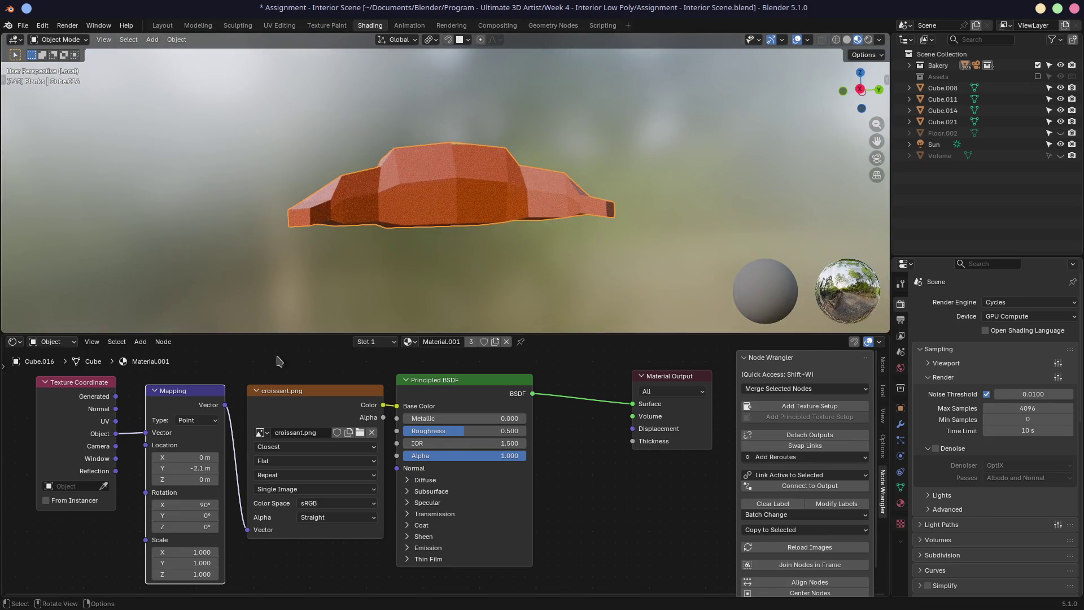
Step: Slide Location Y on to -4 m, try Scale Y at 0, then restore it to 1
mouse_move(187, 468)
left_mouse_down()
mouse_move(150, 468)
mouse_move(198, 468)
left_mouse_up()
mouse_move(197, 568)
left_mouse_down()
mouse_move(186, 568)
mouse_move(201, 563)
left_mouse_up()
left_click(201, 562)
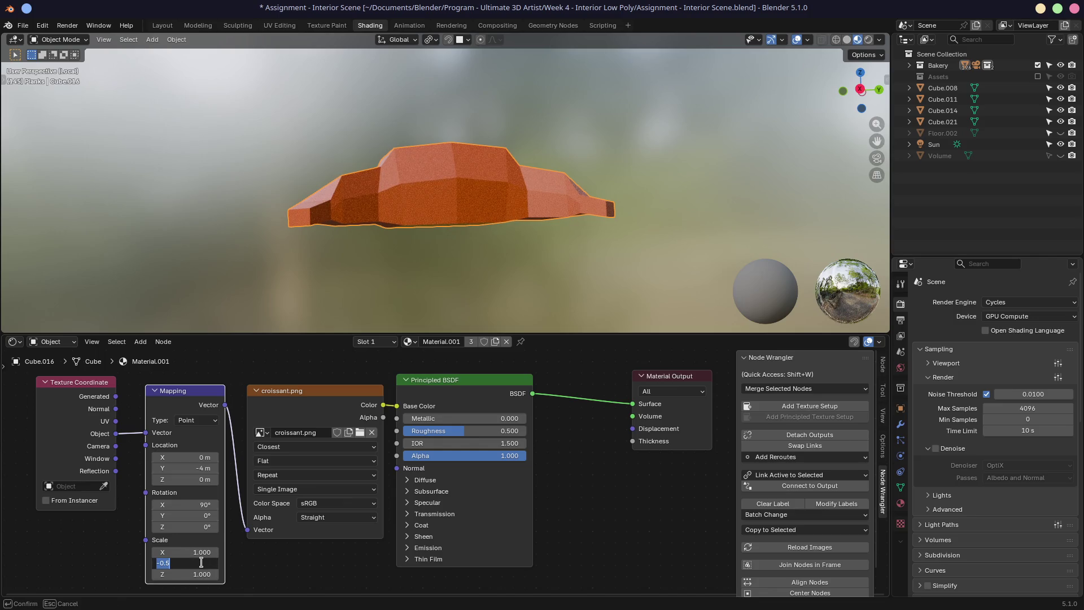
type("0")
key("Return")
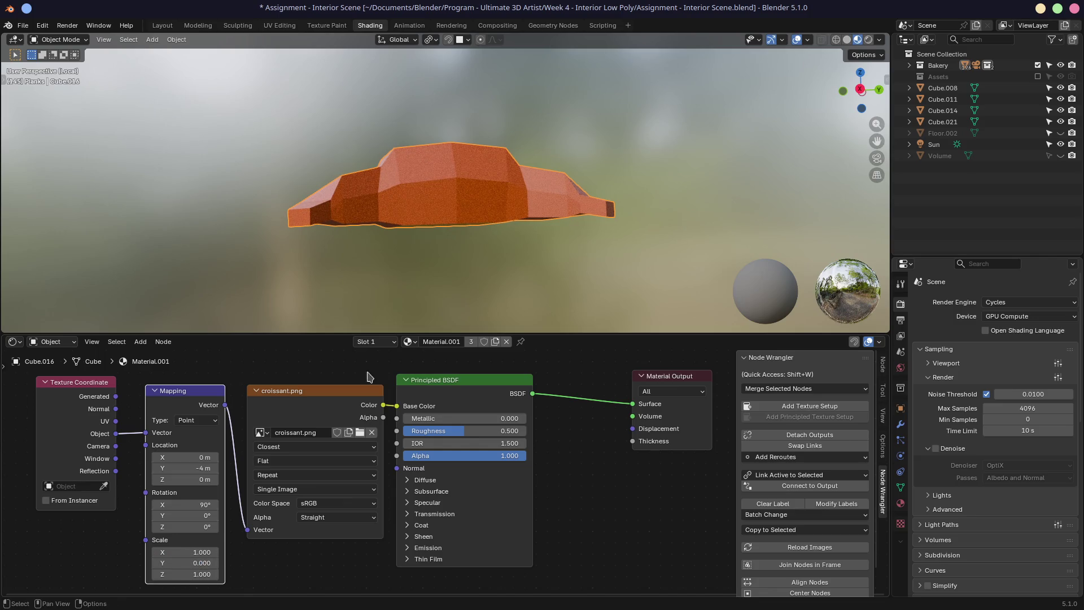
mouse_move(359, 317)
middle_mouse_down()
mouse_move(367, 282)
mouse_move(685, 164)
mouse_move(345, 52)
middle_mouse_up()
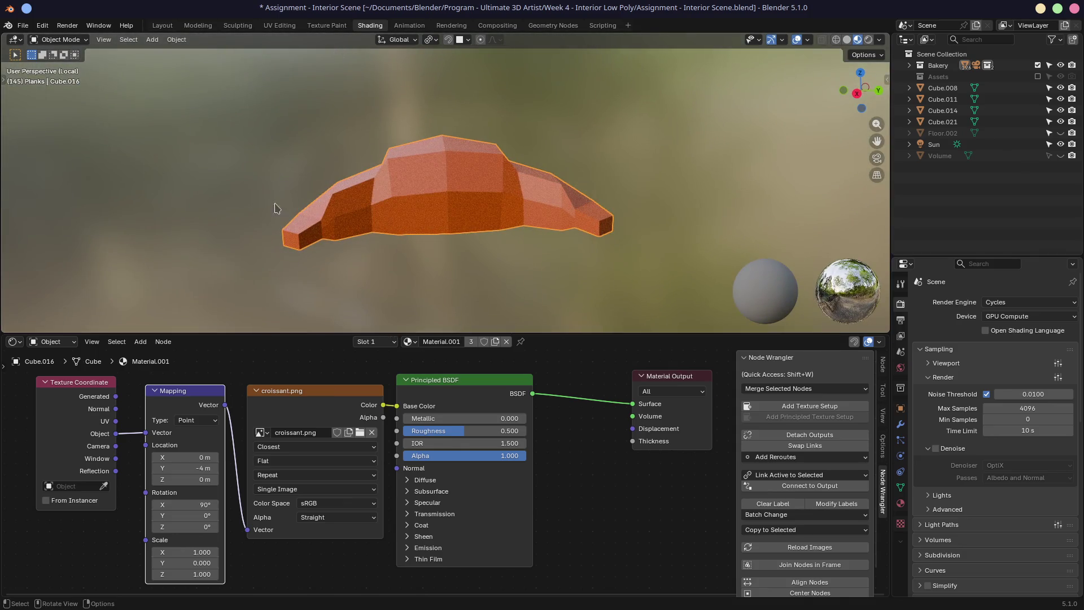
left_click(185, 563)
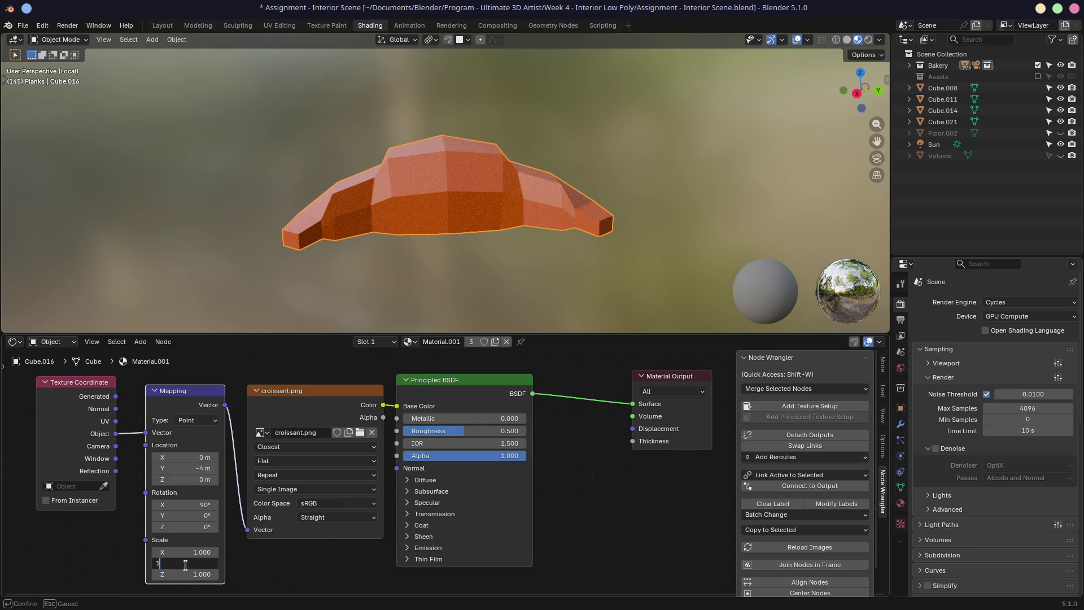
key("Return")
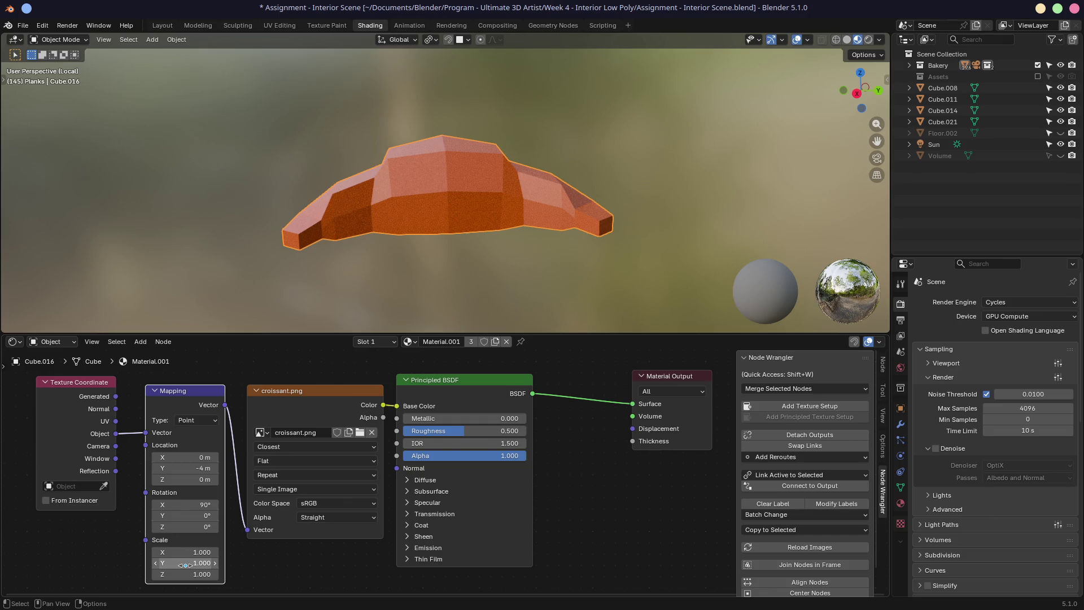
middle_click_drag(134, 525, 146, 505)
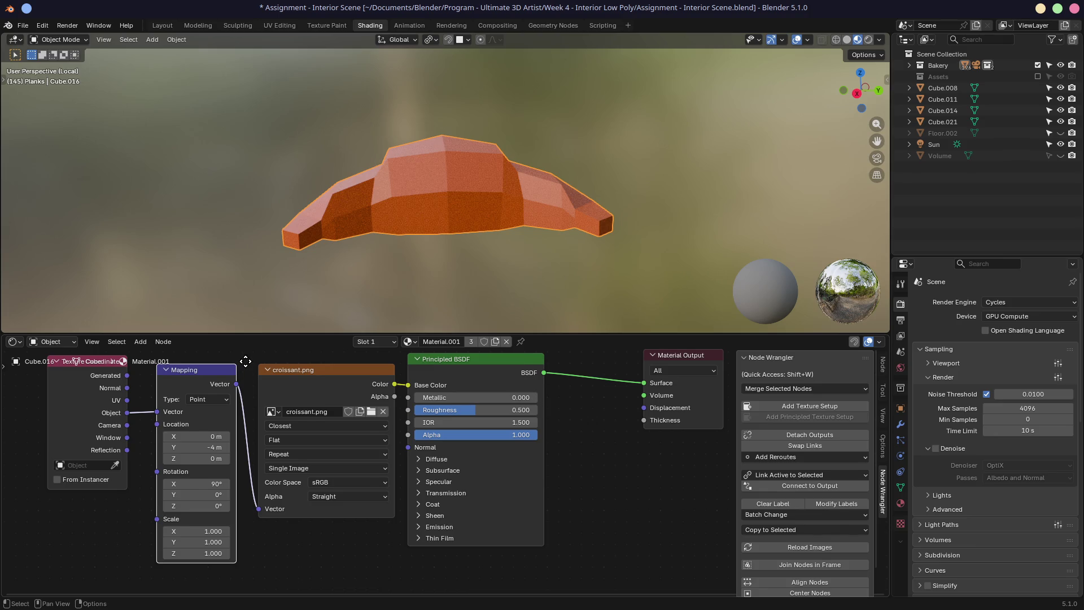
Step: Slide Mapping Location Y to -7.5 m, keeping the mapping type as Point
middle_click_drag(245, 361, 266, 369)
mouse_move(419, 238)
middle_mouse_down()
mouse_move(472, 210)
mouse_move(477, 181)
middle_mouse_up()
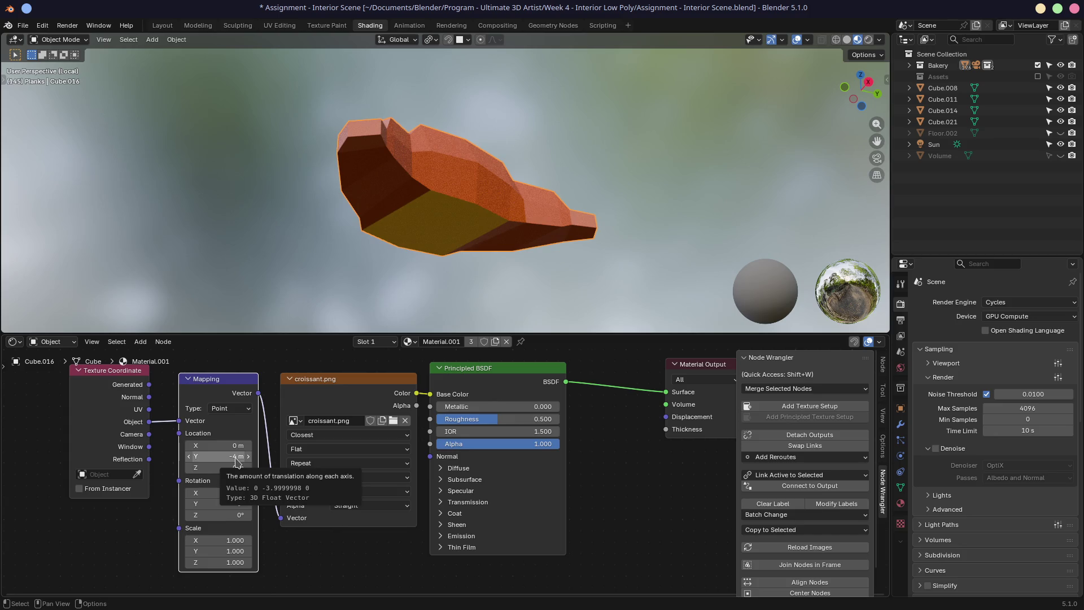
left_click_drag(237, 462, 186, 462)
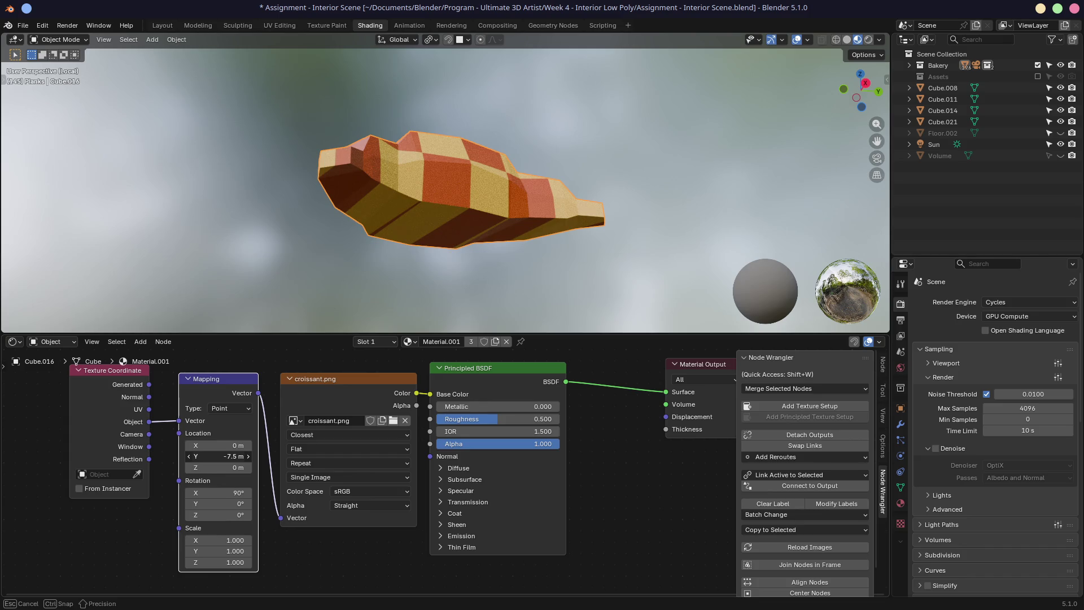
left_click(237, 409)
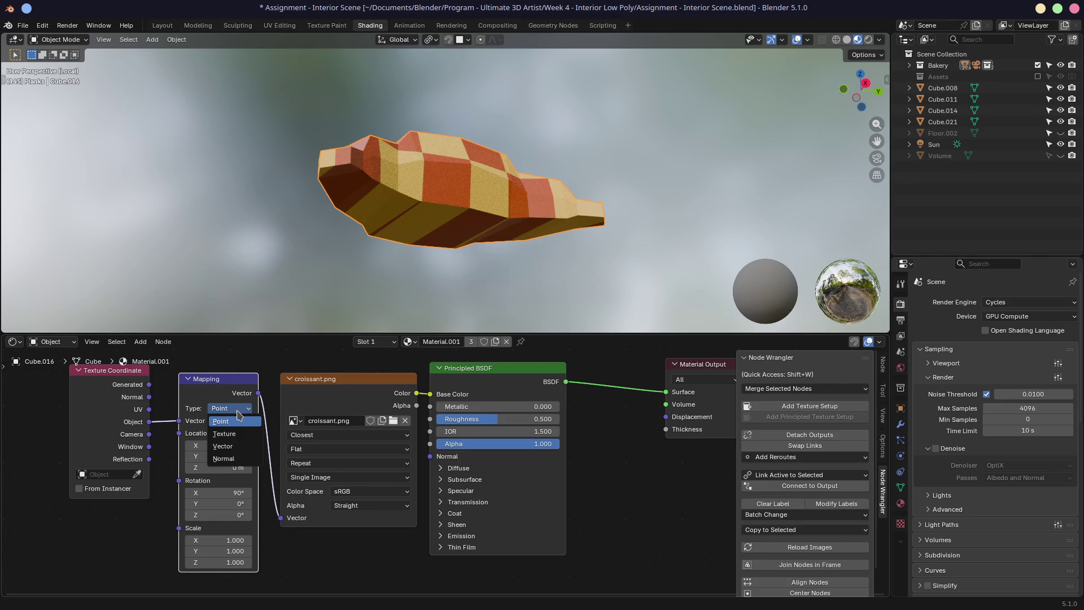
left_click(238, 412)
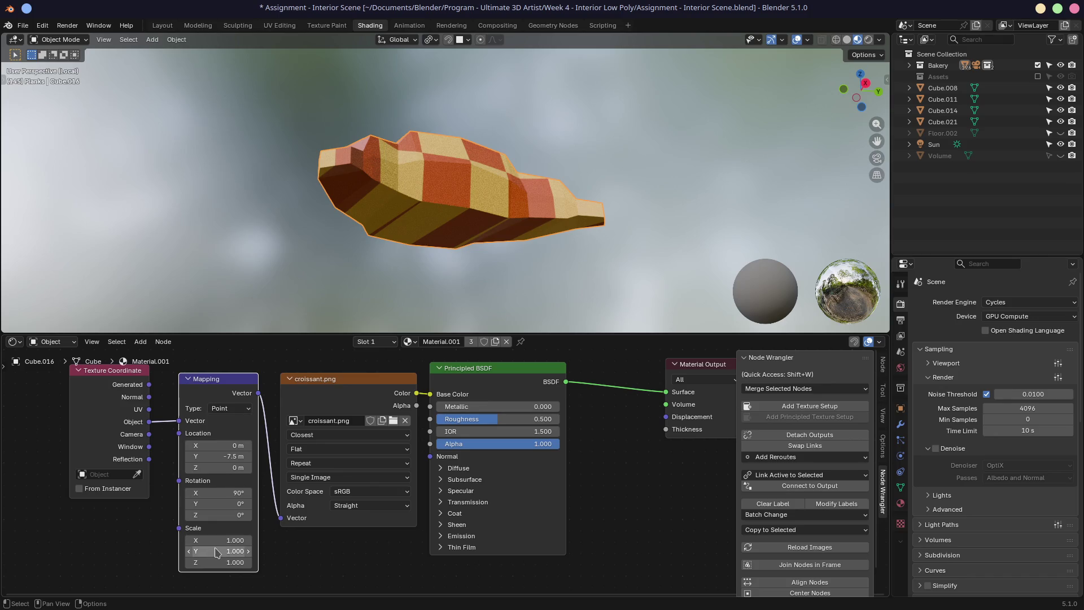
Step: Try Scale X and Y values, reset Scale Y to 1, and stretch Scale Z to about 34.2
left_click_drag(217, 540, 285, 540)
left_click_drag(228, 549, 229, 550)
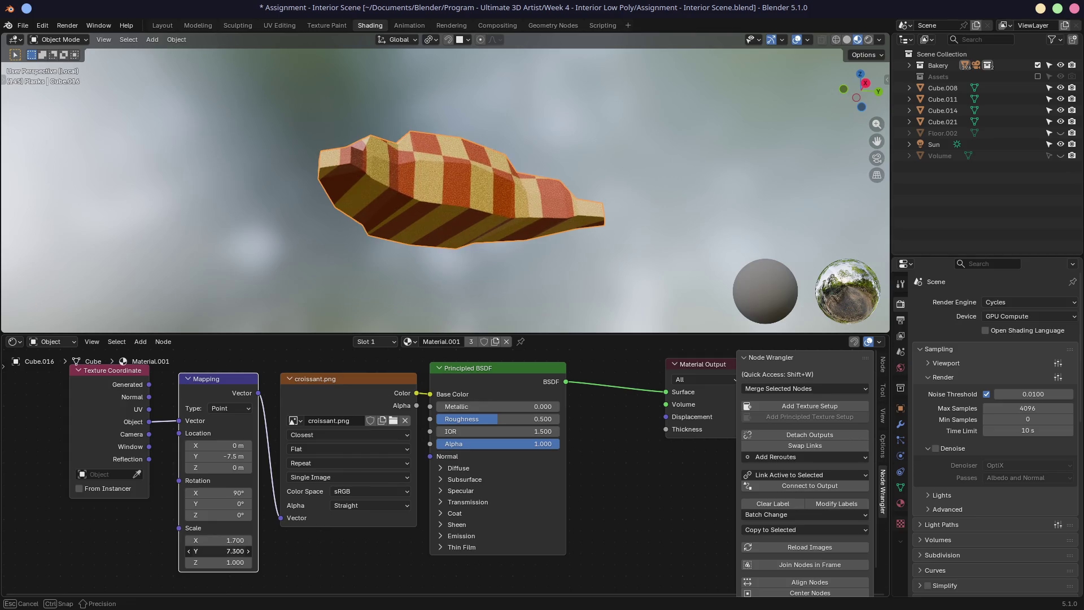
mouse_move(228, 550)
left_mouse_down()
mouse_move(229, 562)
mouse_move(246, 562)
left_mouse_up()
left_click(219, 551)
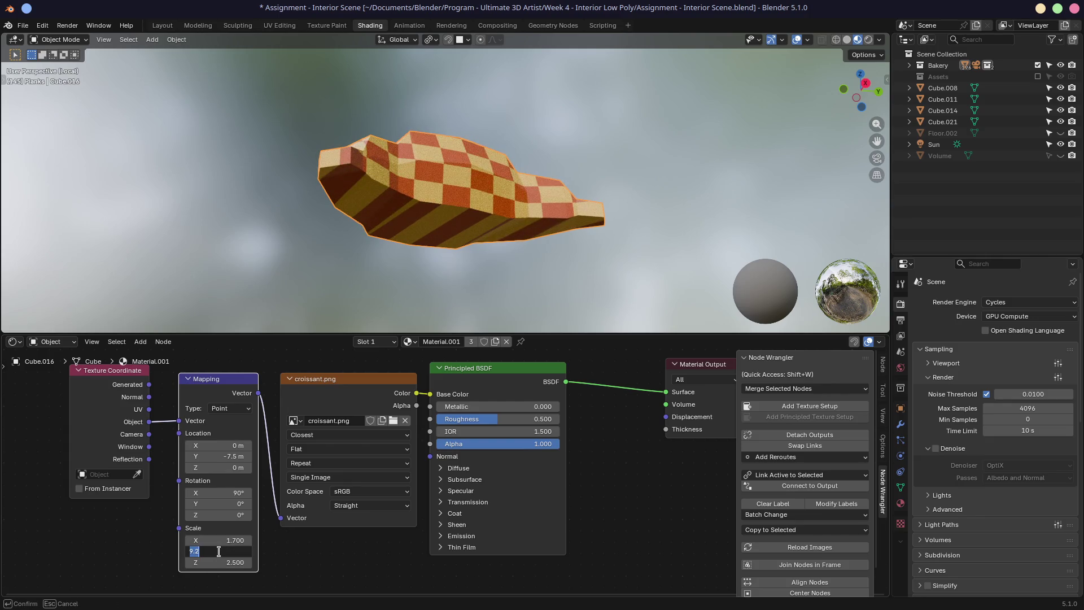
type("0.0")
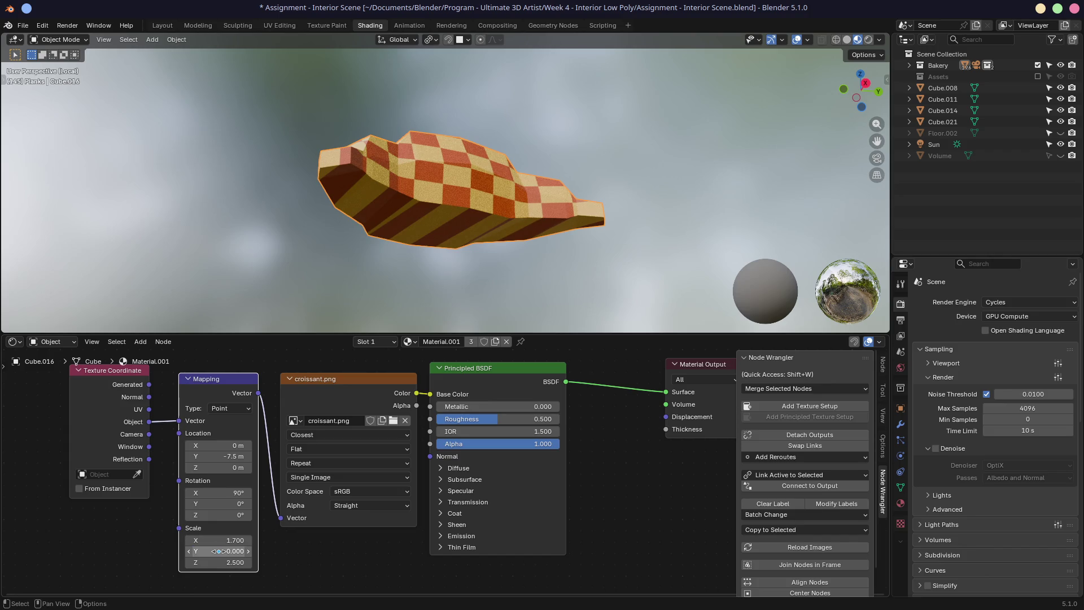
key("ctrl+a")
type("1")
key("Return")
mouse_move(226, 562)
left_mouse_down()
mouse_move(197, 562)
mouse_move(302, 562)
mouse_move(288, 562)
left_mouse_up()
Step: Set the Image Texture extension to Extend, then to Clip
left_click(320, 464)
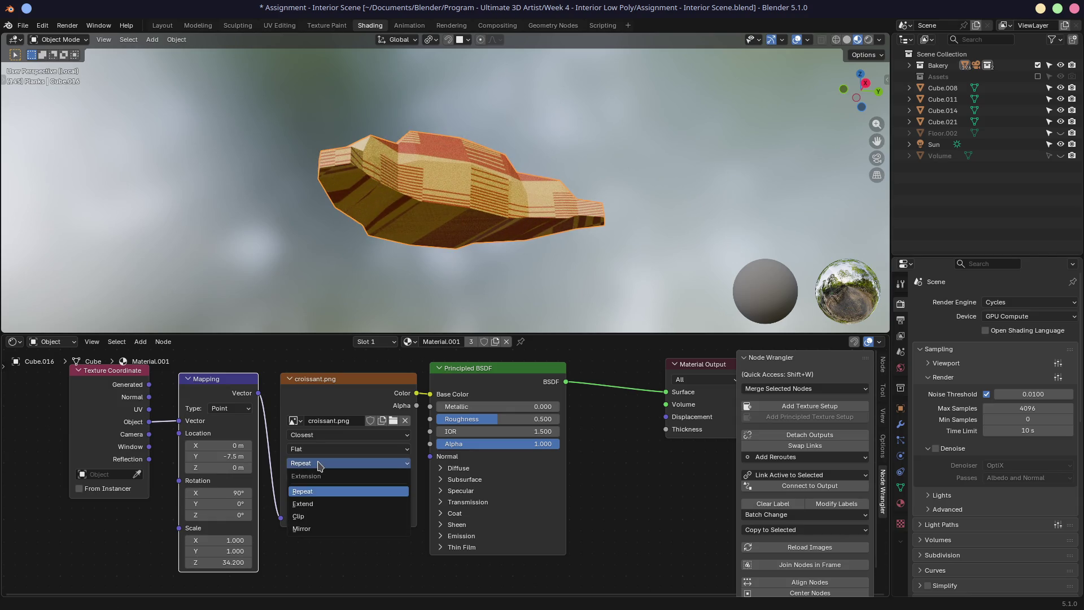
left_click(319, 504)
left_click(330, 478)
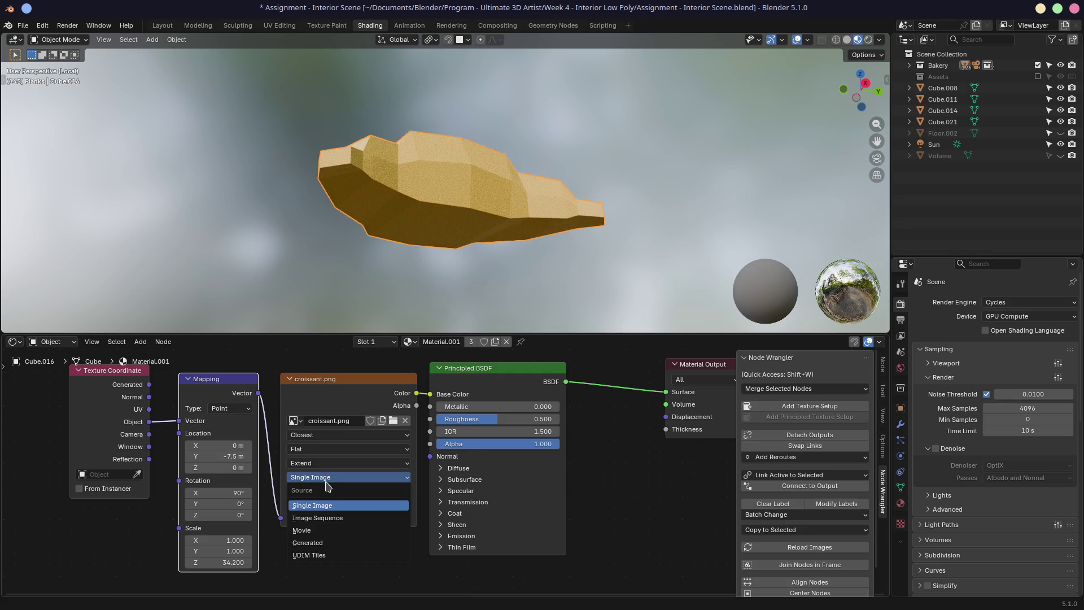
left_click(321, 468)
left_click(322, 464)
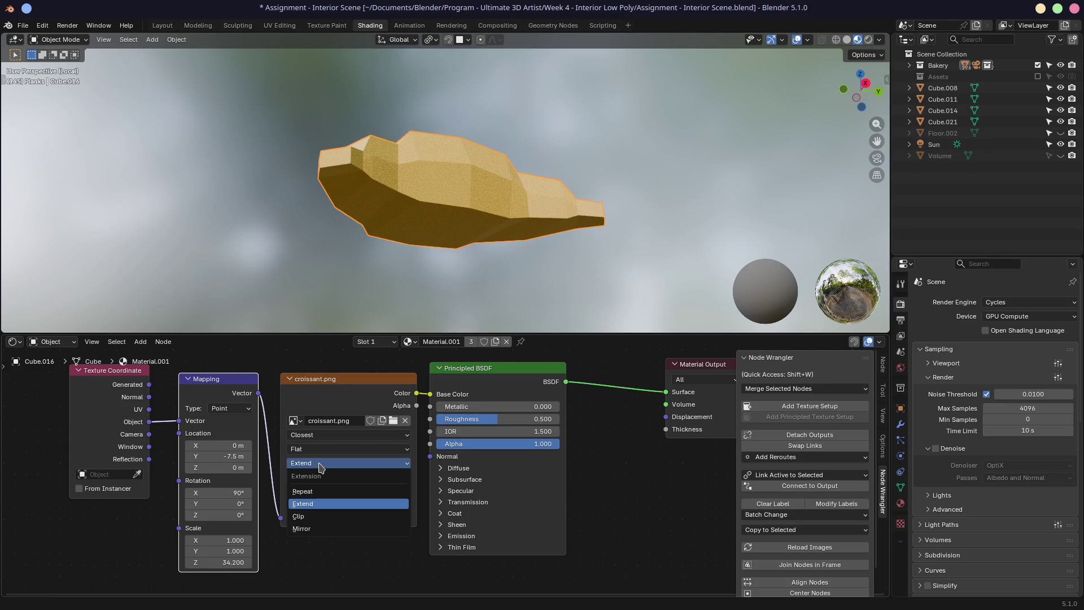
left_click(309, 518)
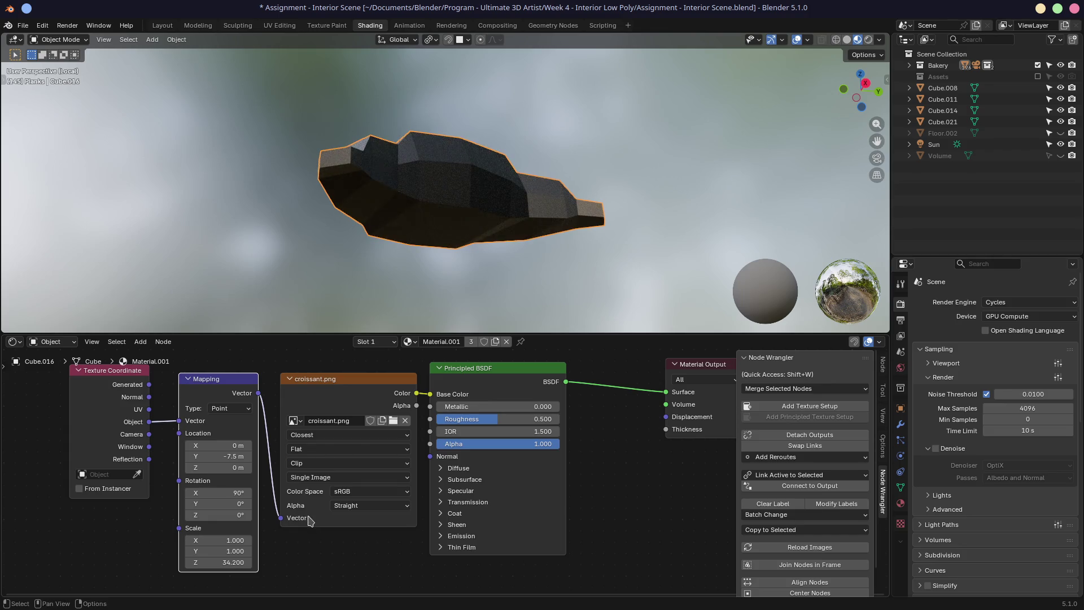
mouse_move(458, 247)
middle_mouse_down()
mouse_move(363, 319)
mouse_move(431, 278)
mouse_move(486, 271)
middle_mouse_up()
Step: Set Mapping Scale Z to 0, leaving the croissant mostly dark
left_click(218, 562)
type("0")
key("Return")
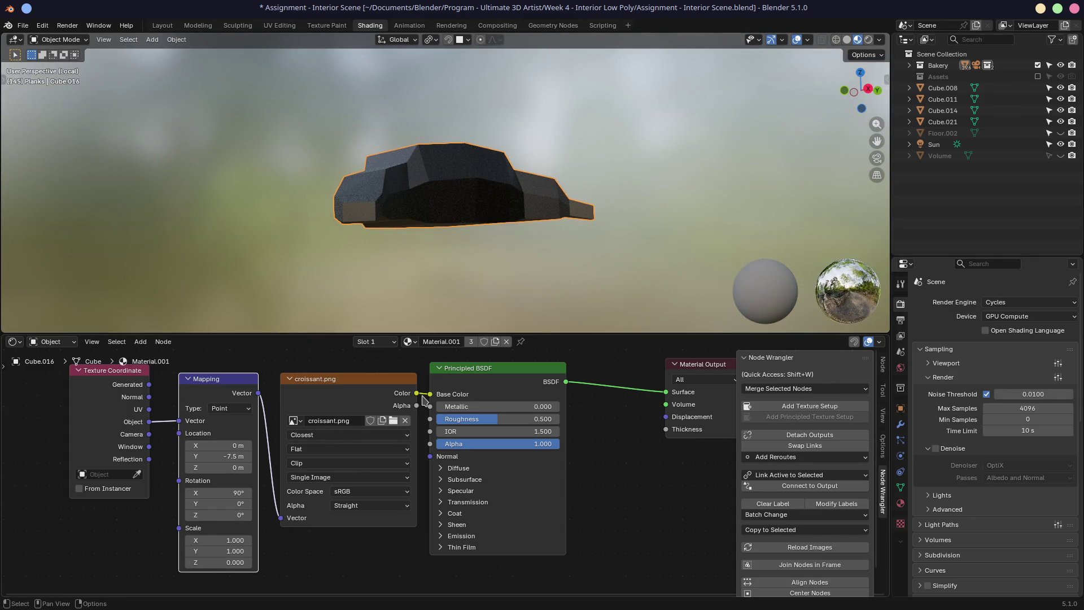
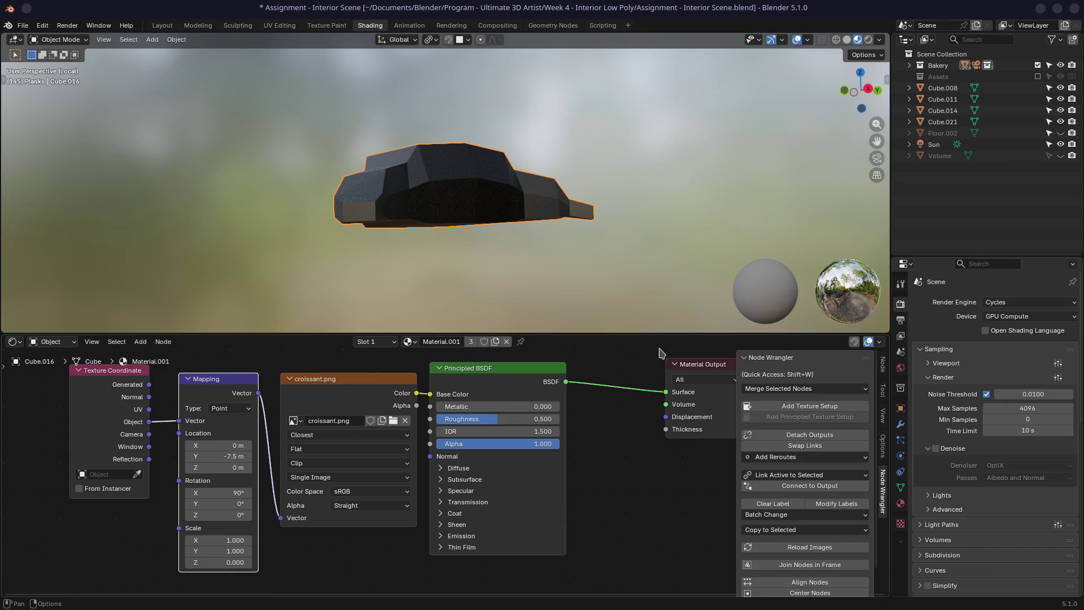
Step: Reset the croissant Mapping node to Scale Z 1 and Location Y 0 m
left_click(231, 561)
type("1")
key("Return")
left_click(331, 437)
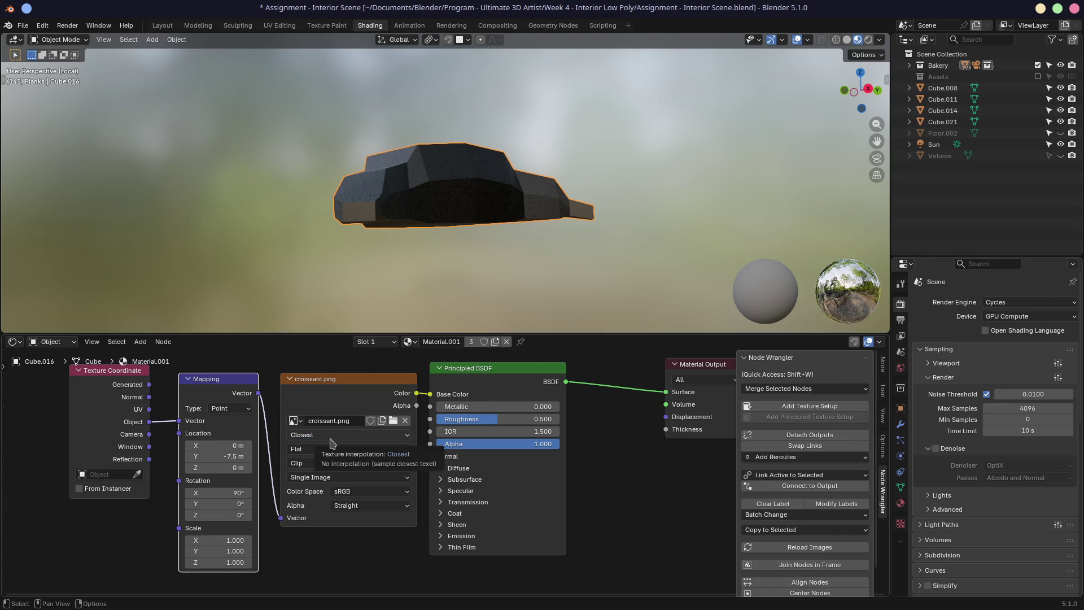
left_click(228, 455)
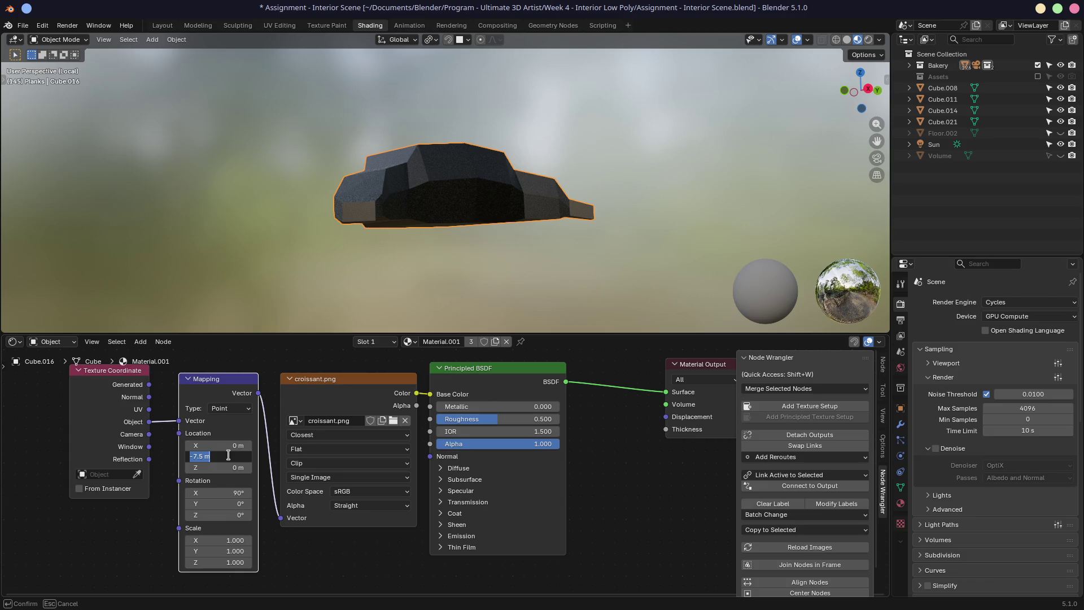
type("0")
key("Return")
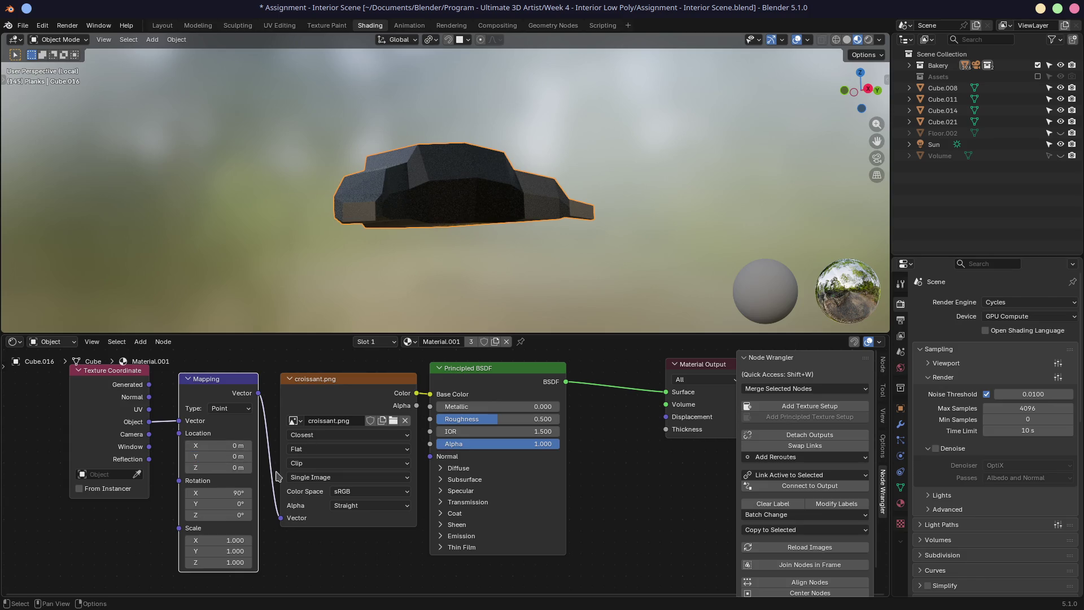
Step: Keep croissant.png on Flat projection and set its Extension to Repeat
left_click(320, 449)
left_click(319, 452)
left_click(318, 462)
left_click(304, 491)
mouse_move(390, 271)
middle_mouse_down()
mouse_move(441, 138)
mouse_move(474, 223)
middle_mouse_up()
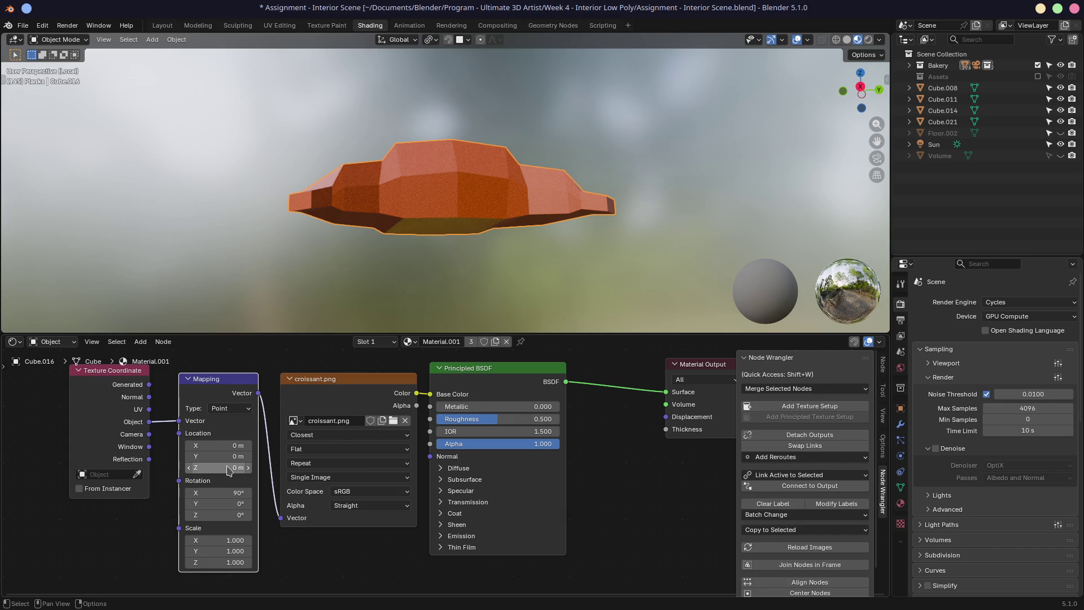
Step: Experiment with the mapping scale values, leaving Scale Y back at 1
mouse_move(223, 562)
left_mouse_down()
mouse_move(237, 563)
mouse_move(192, 562)
mouse_move(237, 556)
left_mouse_up()
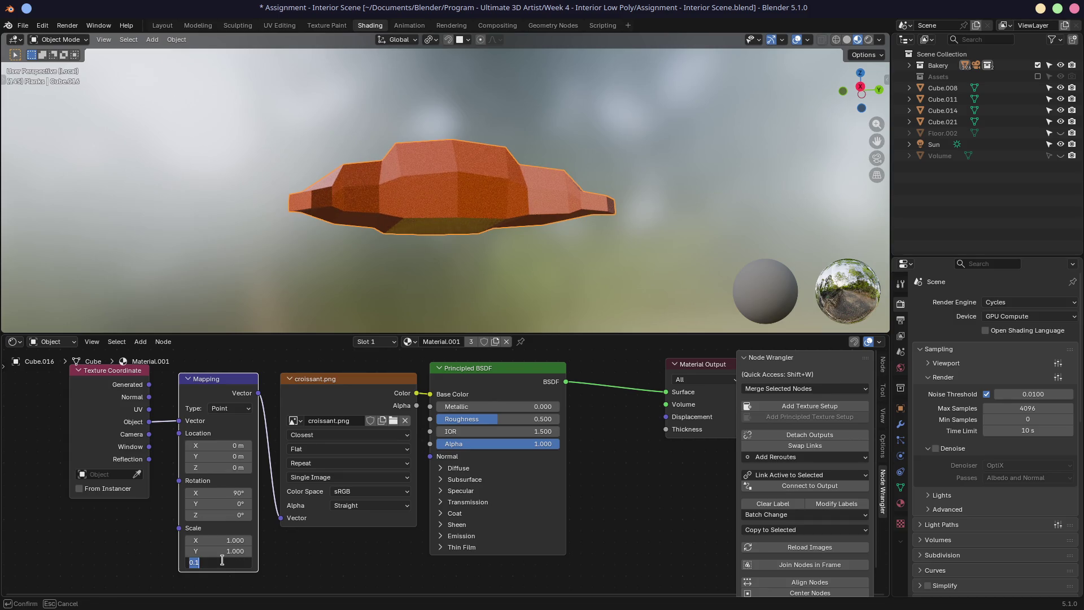
key("BackSpace")
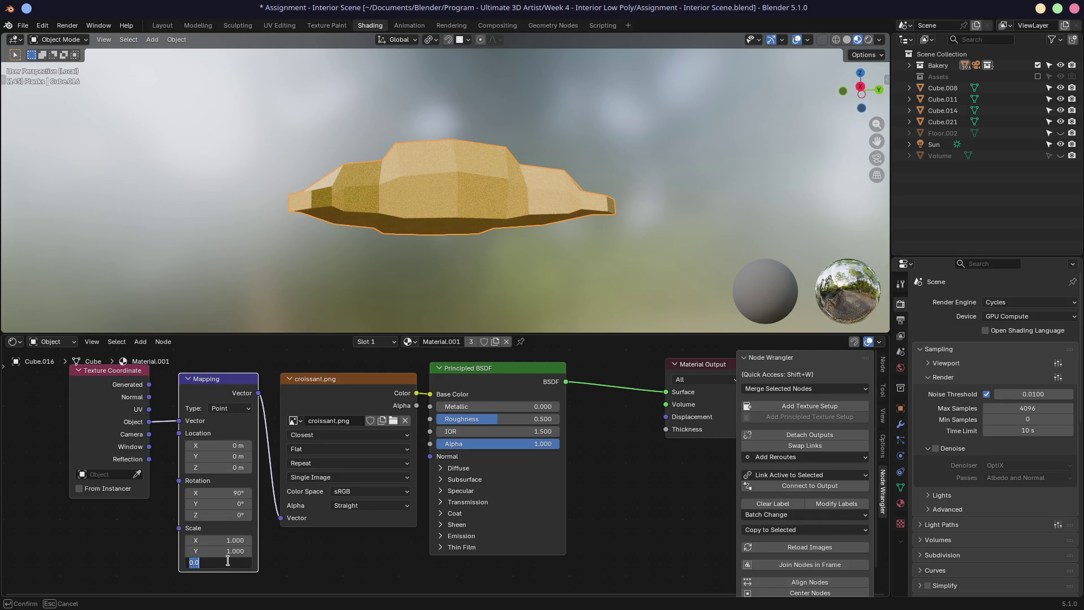
key("BackSpace")
left_click_drag(228, 551, 228, 551)
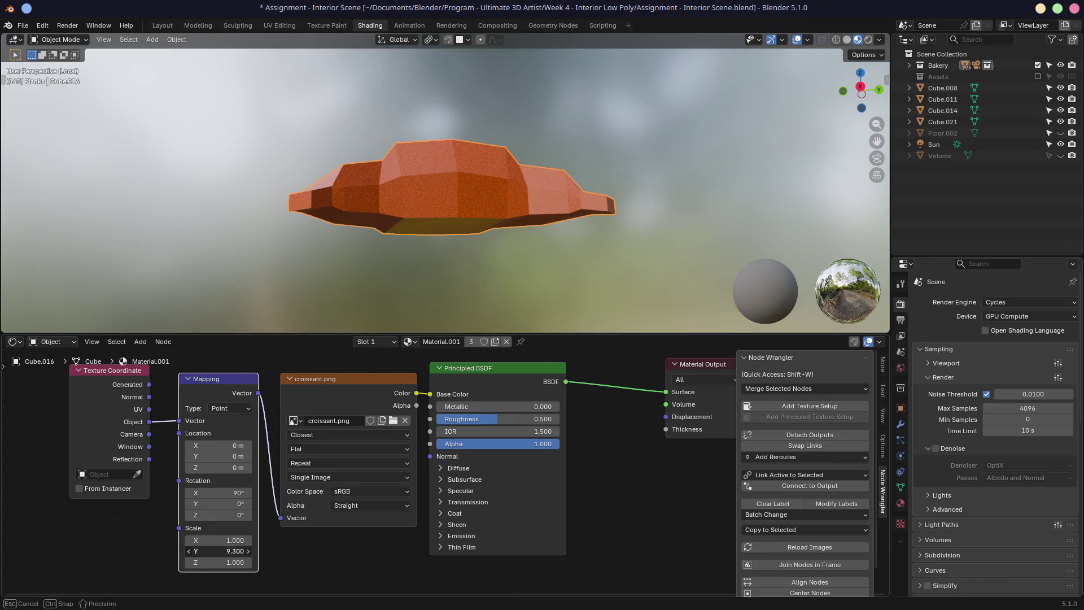
type("0")
key("Return")
left_click(234, 551)
type("1")
key("Return")
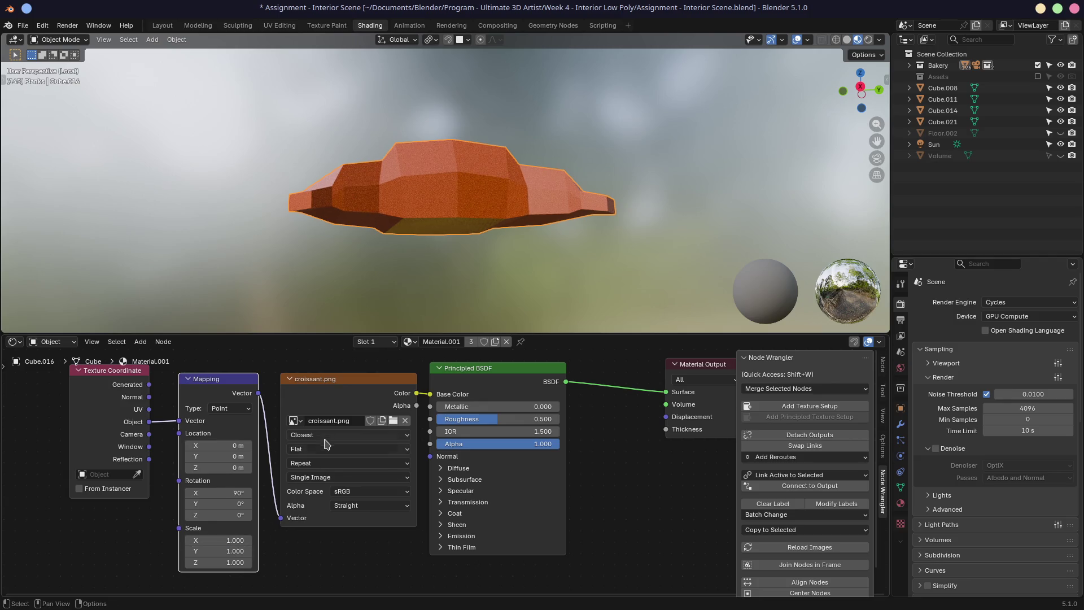
Step: Switch the croissant texture to Linear interpolation and stretch mapping Scale Z to 0.800
left_click(325, 440)
left_click(314, 464)
left_click_drag(217, 569, 265, 569)
mouse_move(218, 562)
left_mouse_down()
mouse_move(288, 562)
mouse_move(246, 562)
left_mouse_up()
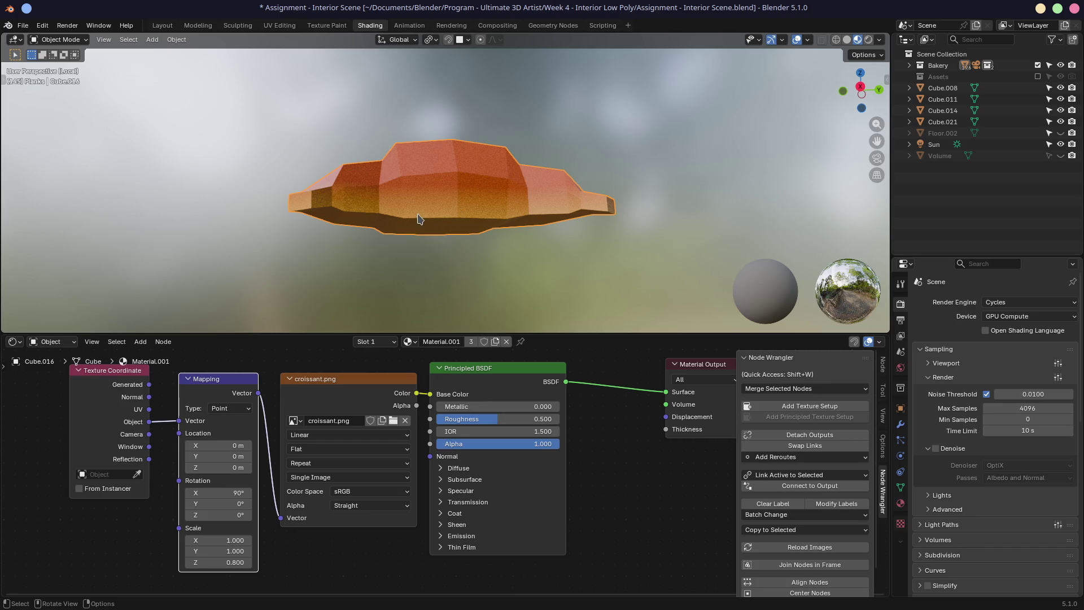
middle_click_drag(417, 219, 446, 244)
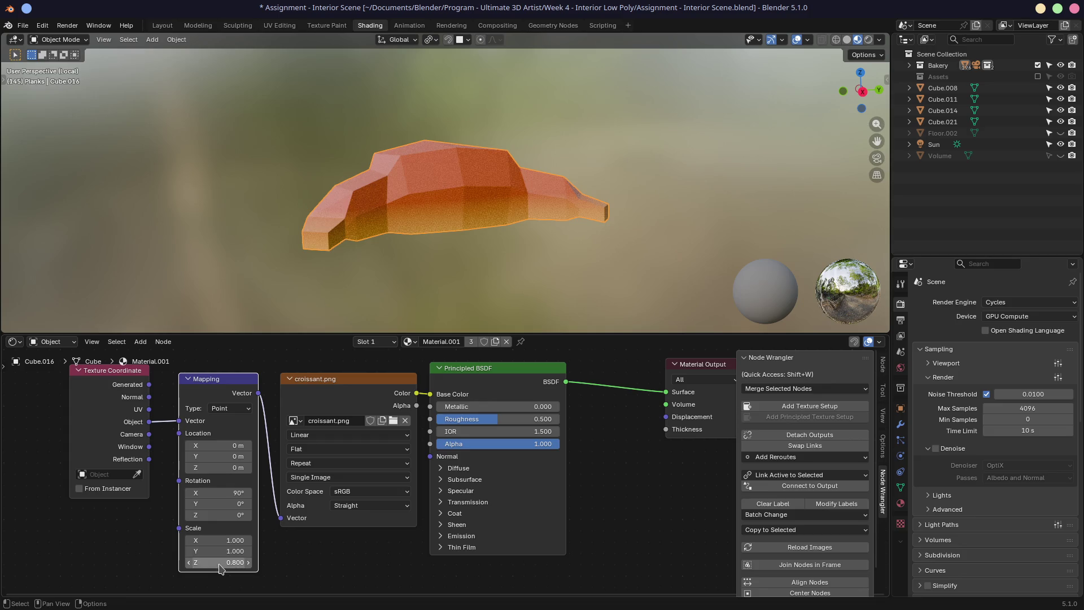
Step: Step the croissant mapping Scale Z from 0.3 up to 0.600, check it, and save
left_click_drag(218, 565, 218, 563)
left_click(249, 562)
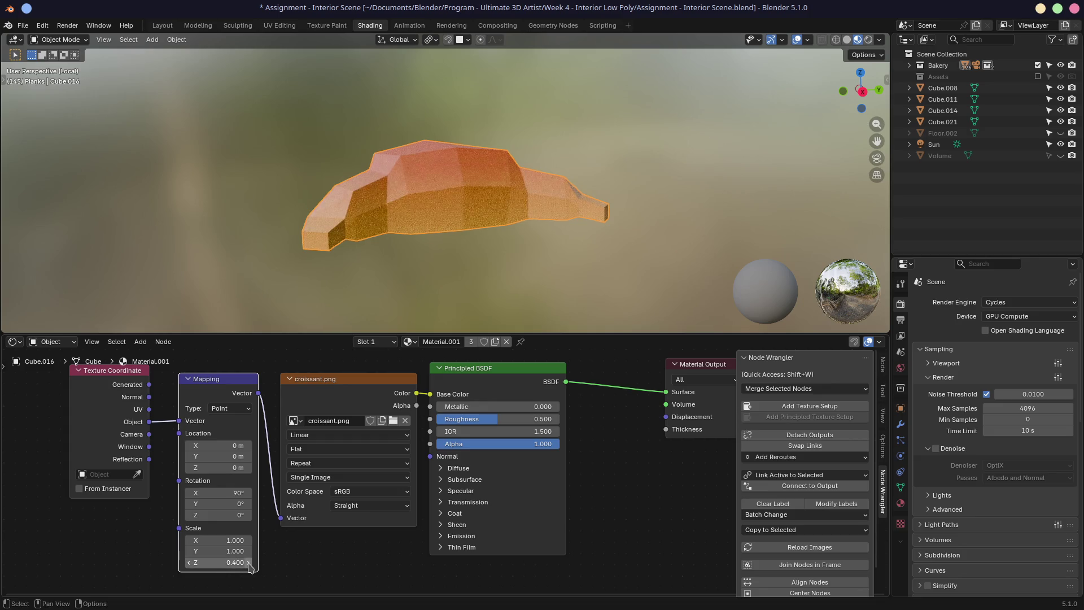
left_click(250, 562)
left_click(250, 562)
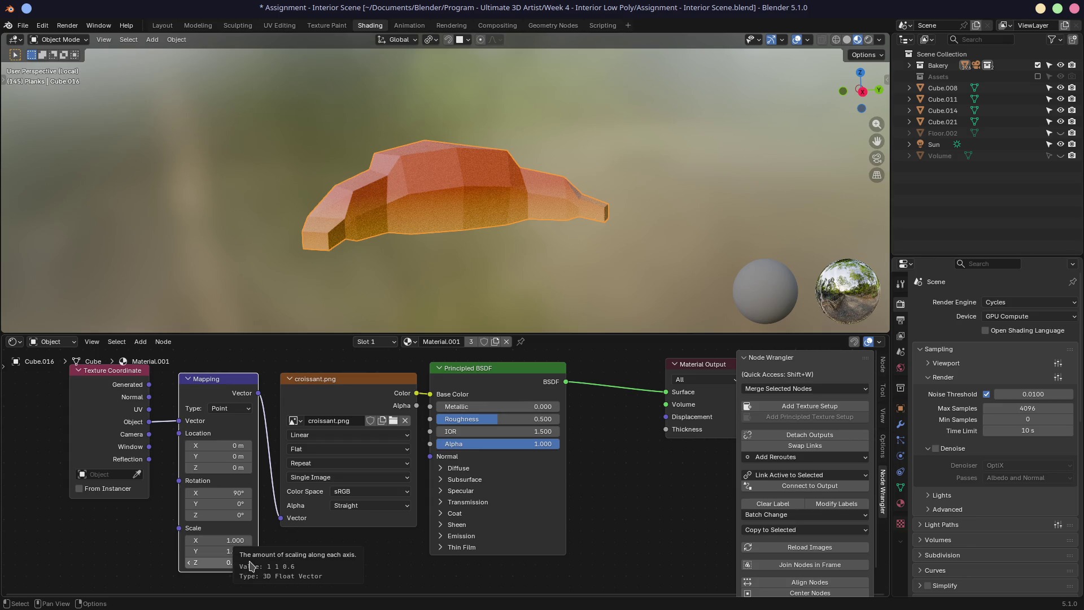
mouse_move(508, 226)
middle_mouse_down()
mouse_move(600, 220)
mouse_move(303, 216)
mouse_move(544, 225)
middle_mouse_up()
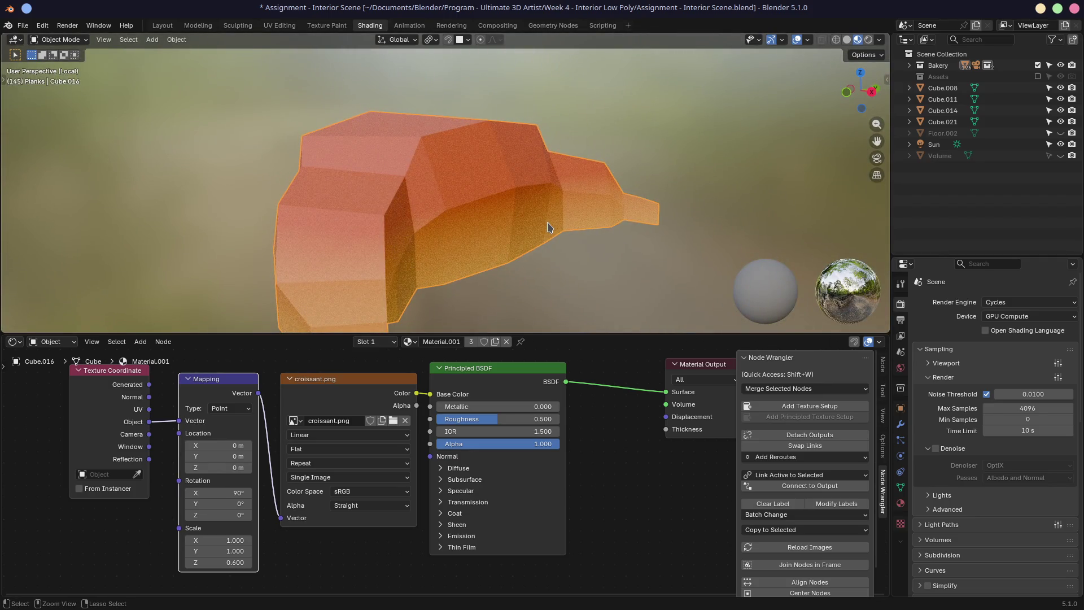
key("ctrl+s")
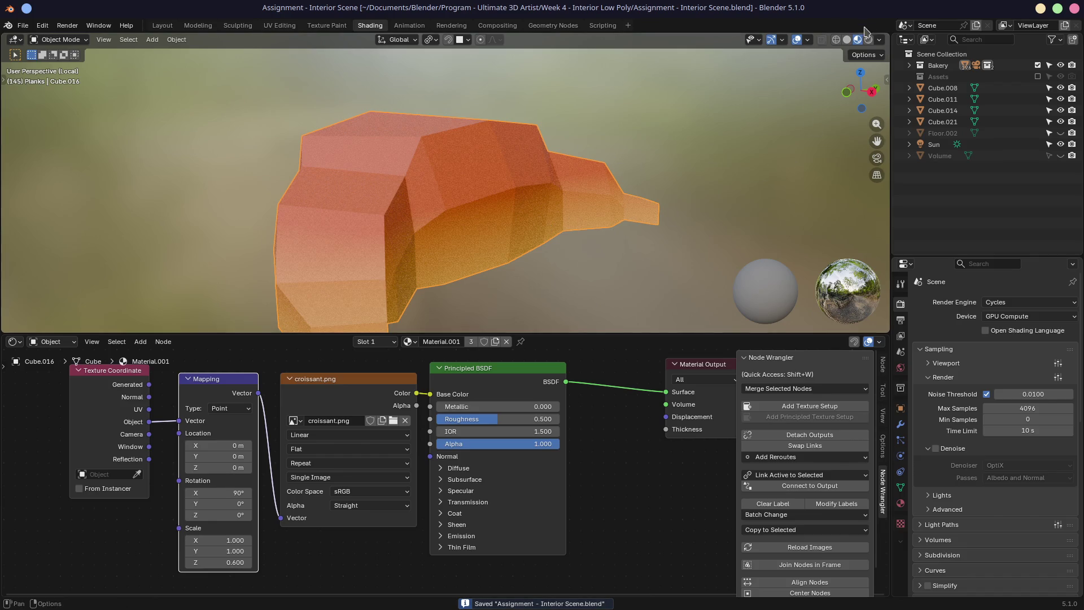
Step: Compare Solid and Material Preview shading, then exit Local View to show the bakery
left_click(846, 40)
middle_click_drag(547, 150, 546, 148)
scroll(546, 147, "down", 4)
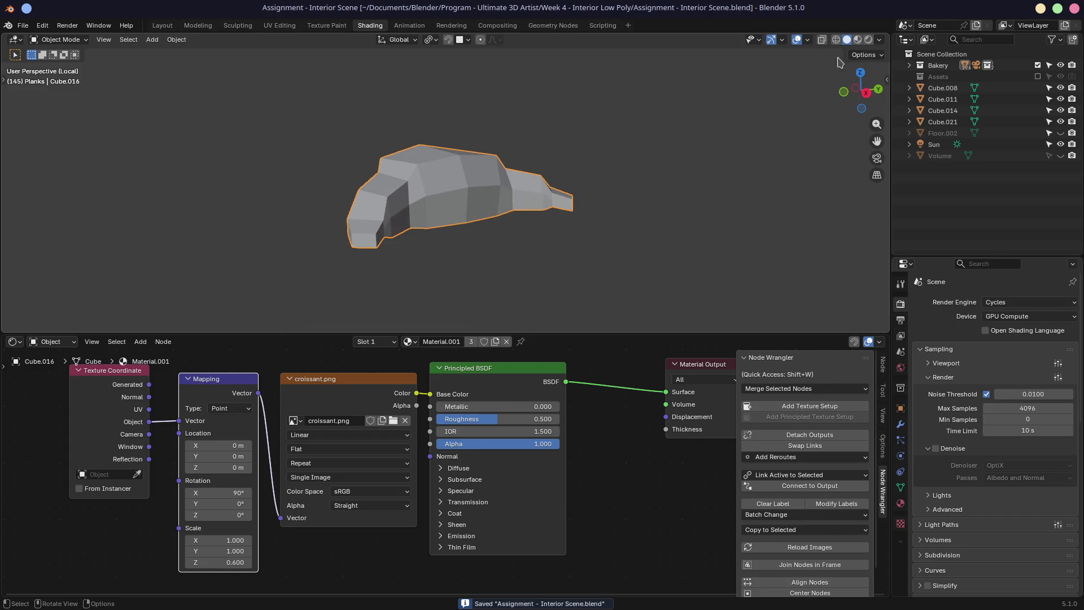
left_click(857, 39)
key("slash")
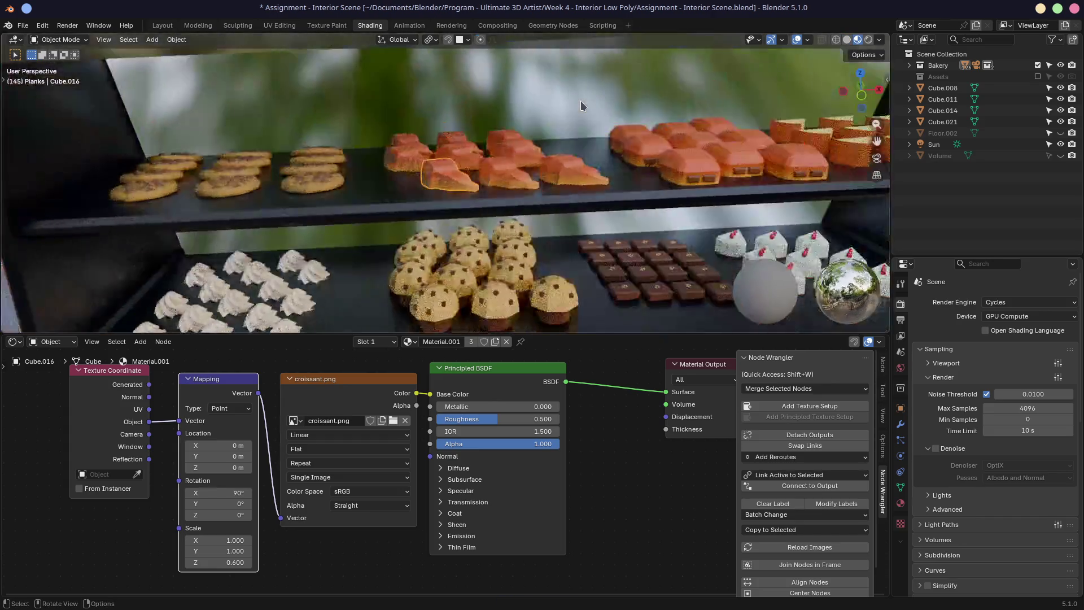
Step: Orbit and zoom around the shelves to inspect the buns, croissants and cake slices
middle_click_drag(595, 107, 433, 175)
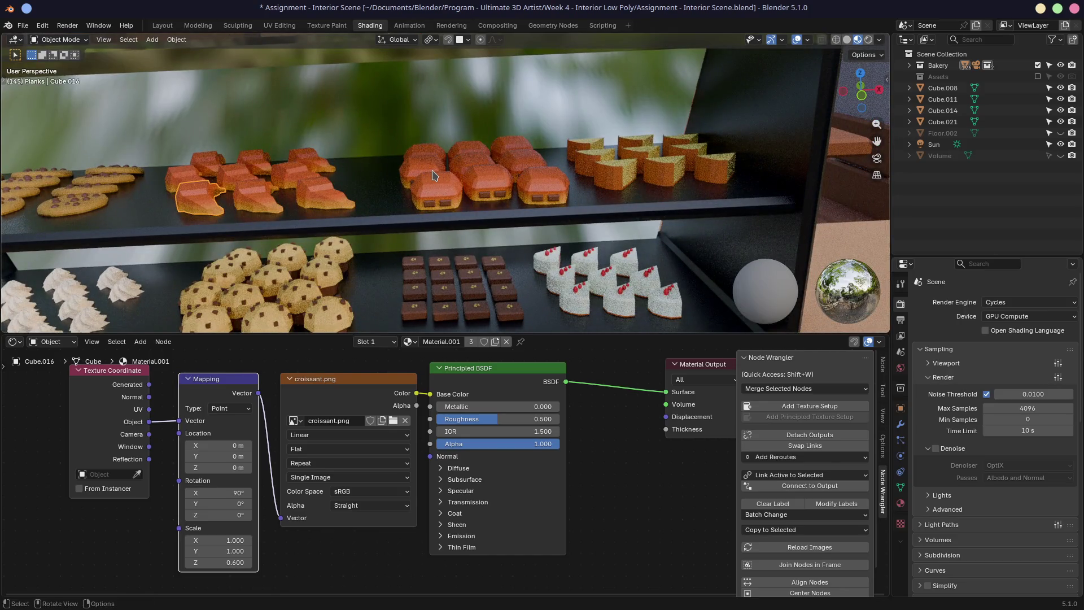
scroll(433, 175, "up", 6)
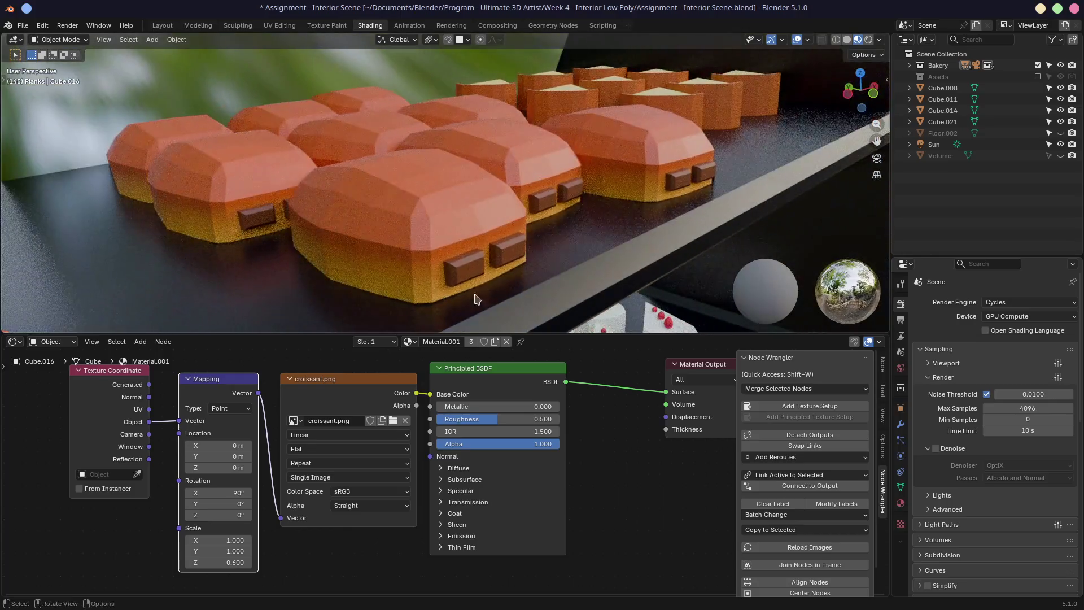
mouse_move(476, 299)
middle_mouse_down()
mouse_move(395, 282)
mouse_move(271, 299)
mouse_move(558, 214)
mouse_move(550, 168)
mouse_move(537, 170)
mouse_move(520, 126)
mouse_move(452, 203)
mouse_move(151, 158)
middle_mouse_up()
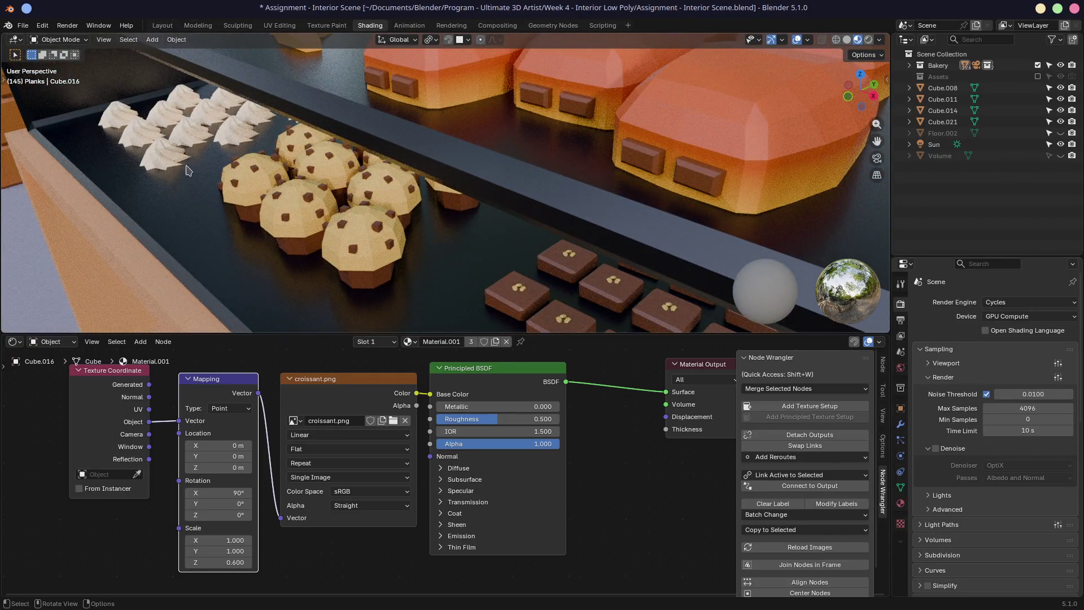
scroll(166, 162, "up", 5)
mouse_move(259, 162)
middle_mouse_down()
mouse_move(415, 139)
mouse_move(399, 144)
middle_mouse_up()
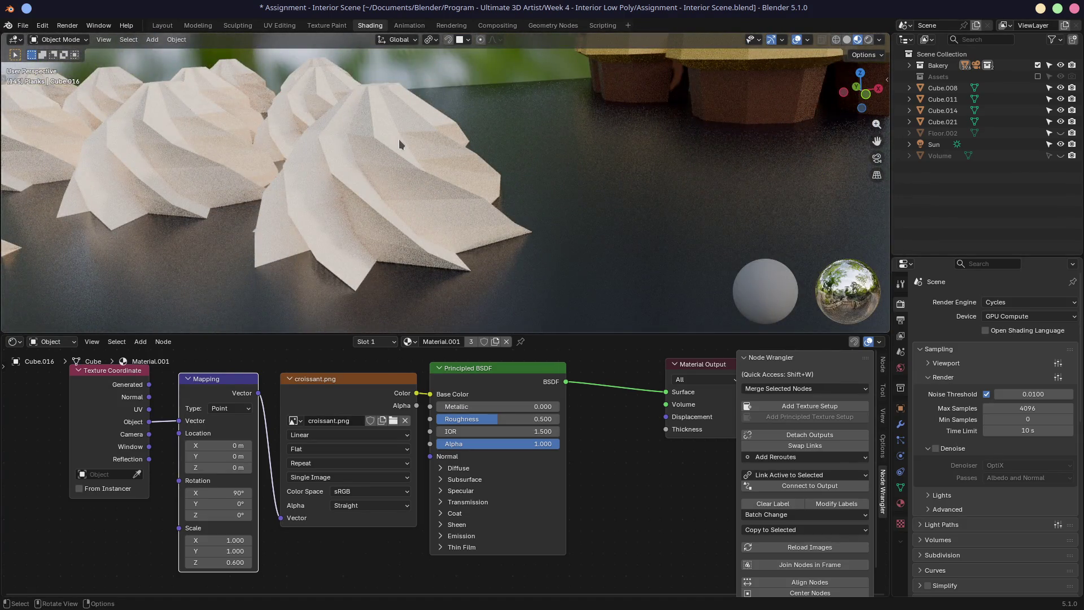
mouse_move(410, 138)
middle_mouse_down()
mouse_move(429, 150)
mouse_move(305, 165)
middle_mouse_up()
scroll(408, 149, "down", 8)
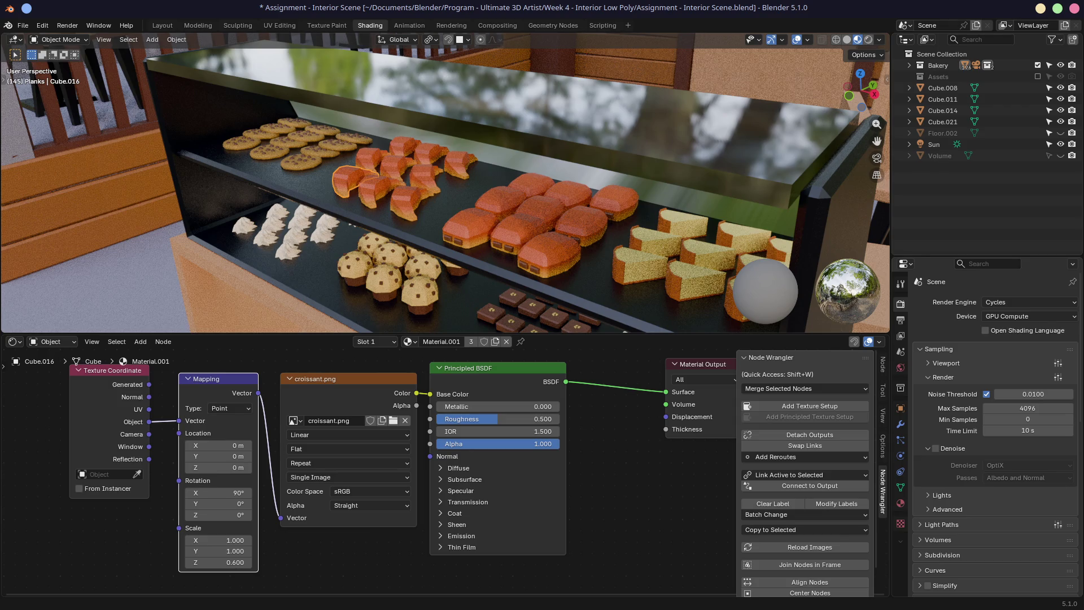
mouse_move(343, 189)
middle_mouse_down()
mouse_move(340, 169)
mouse_move(491, 192)
mouse_move(483, 185)
mouse_move(493, 207)
mouse_move(585, 190)
middle_mouse_up()
scroll(495, 195, "up", 5)
scroll(483, 185, "up", 5)
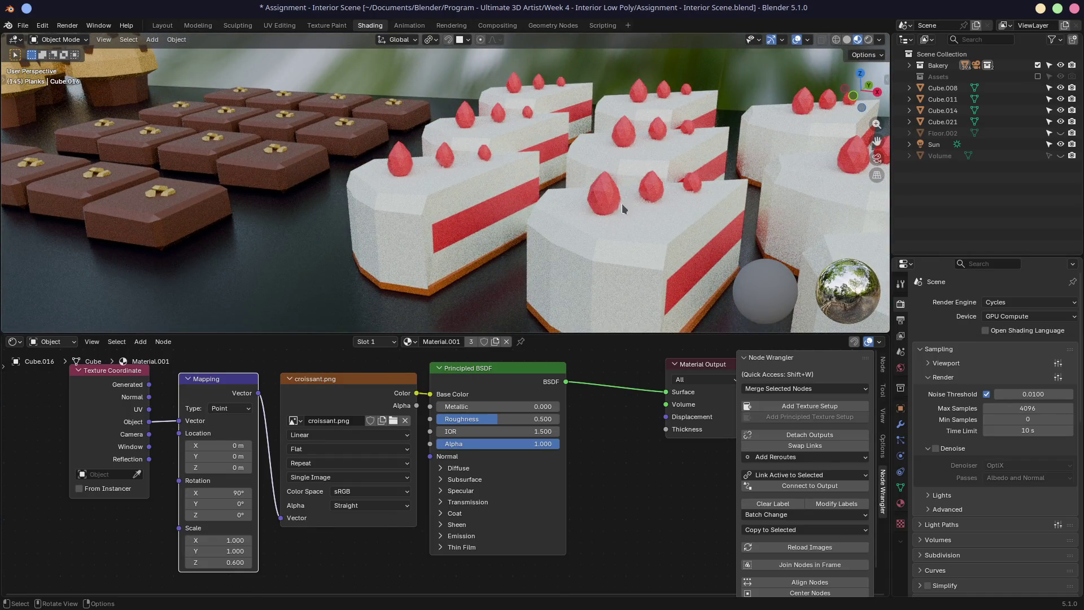
middle_click_drag(614, 206, 489, 168)
scroll(489, 168, "down", 2)
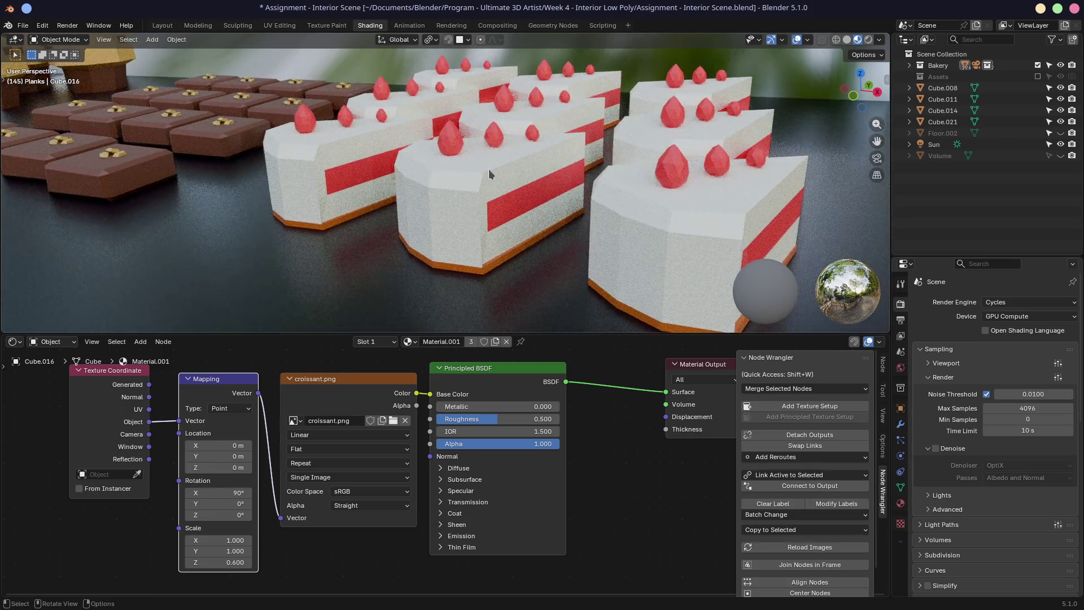
Step: Apply Shade Smooth to the front strawberry cake slice and check its edges in Edit Mode
left_click(460, 201)
right_click(459, 202)
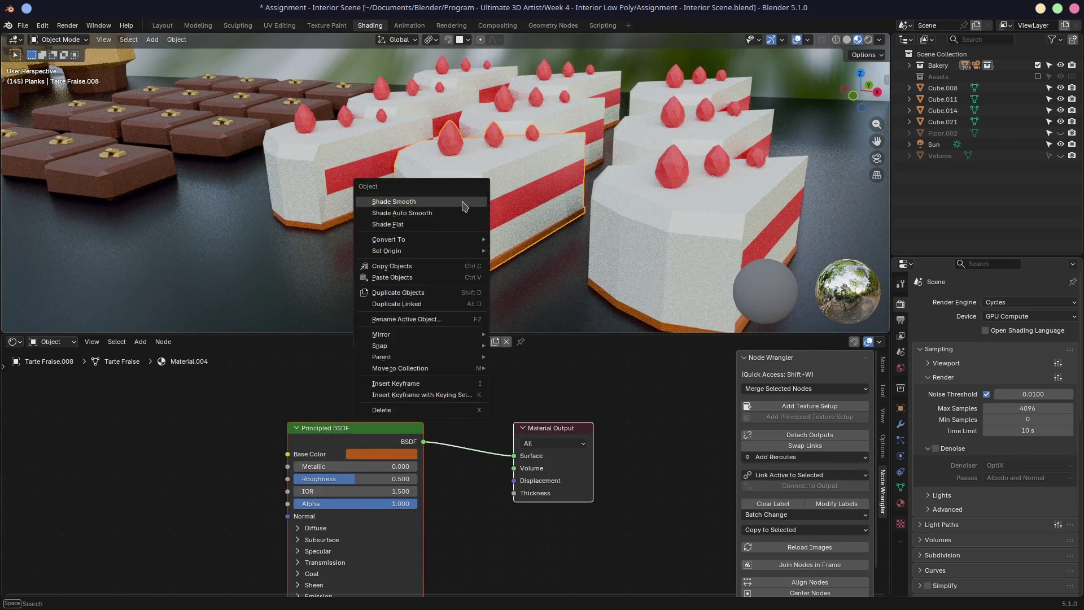
left_click(450, 202)
mouse_move(449, 207)
middle_mouse_down()
mouse_move(537, 190)
mouse_move(411, 195)
mouse_move(429, 182)
mouse_move(514, 185)
middle_mouse_up()
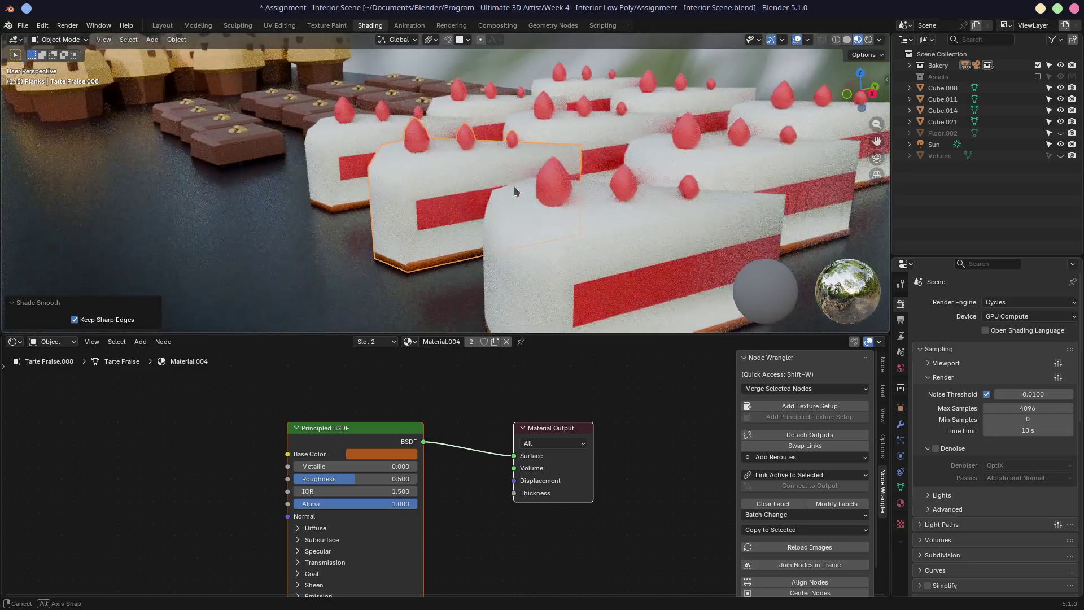
key("Tab")
middle_click_drag(406, 172, 557, 162)
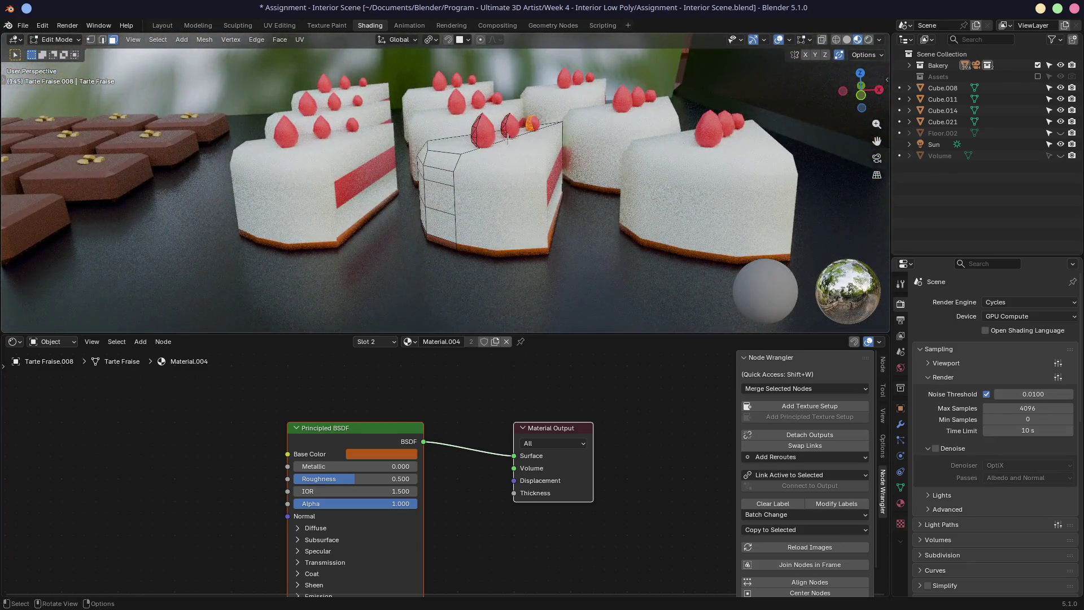
key("Tab")
Step: Orbit to a level view of the display case and save the scene
scroll(478, 160, "down", 6)
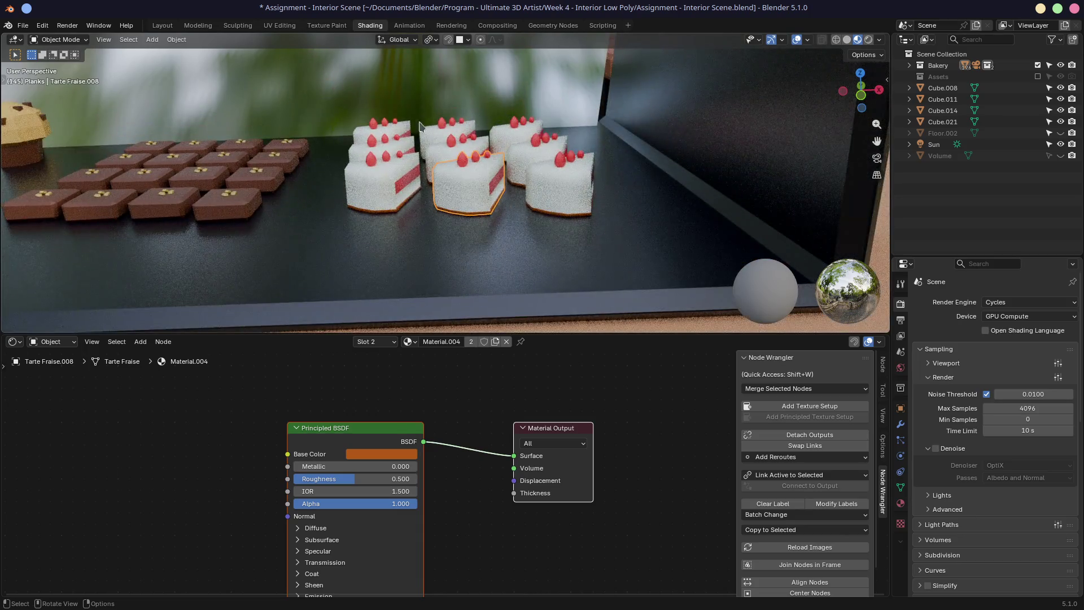
scroll(514, 202, "up", 2)
scroll(511, 186, "down", 3)
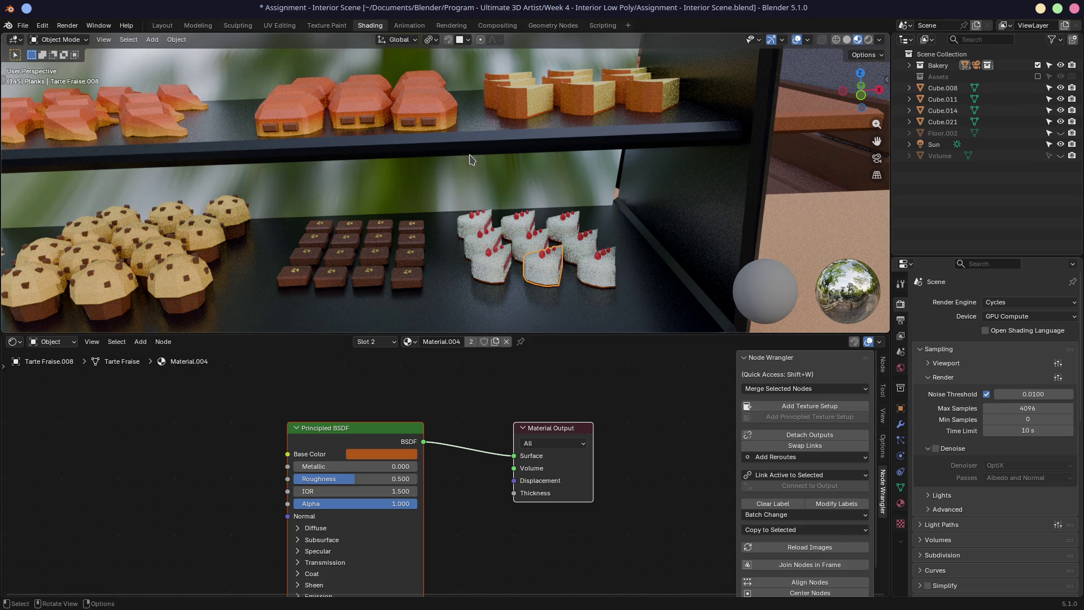
mouse_move(482, 146)
middle_mouse_down()
mouse_move(476, 139)
mouse_move(380, 164)
mouse_move(581, 187)
mouse_move(518, 178)
middle_mouse_up()
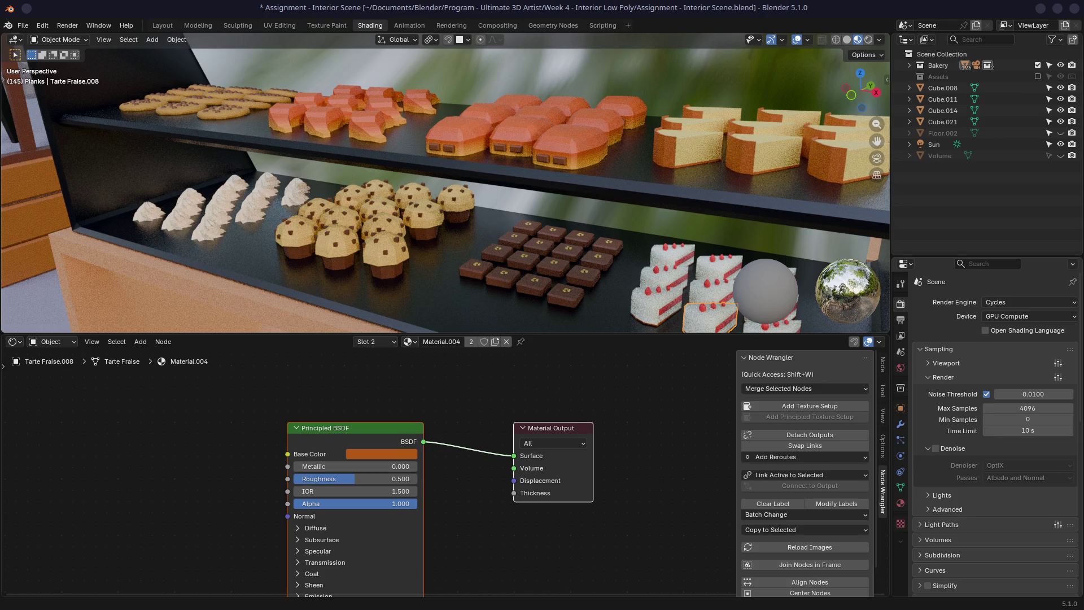
mouse_move(565, 215)
middle_mouse_down()
mouse_move(580, 217)
mouse_move(473, 226)
mouse_move(450, 215)
middle_mouse_up()
scroll(580, 218, "down", 6)
scroll(543, 215, "down", 5)
key("ctrl+s")
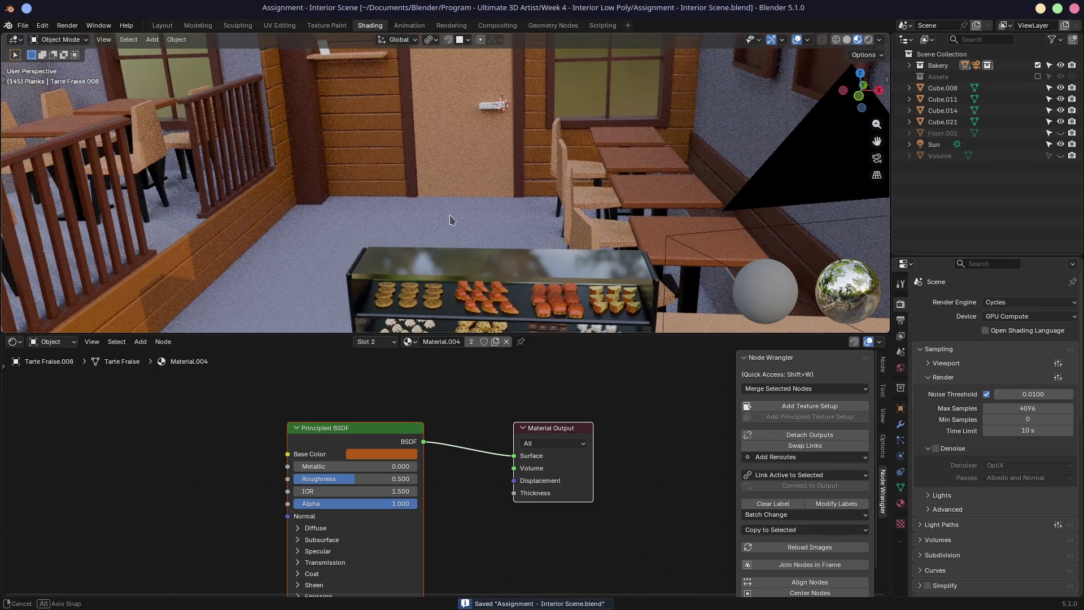
scroll(450, 217, "down", 5)
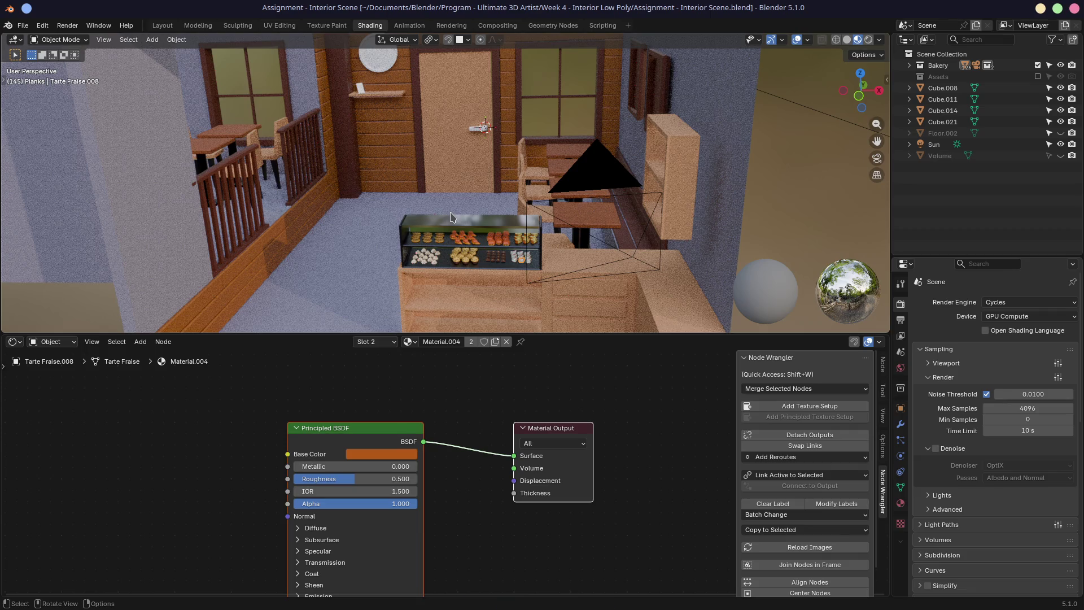
Step: Switch to Aseprite and create a new 64×64 transparent sprite, fitted in view
key("alt+Tab")
key("alt+Tab")
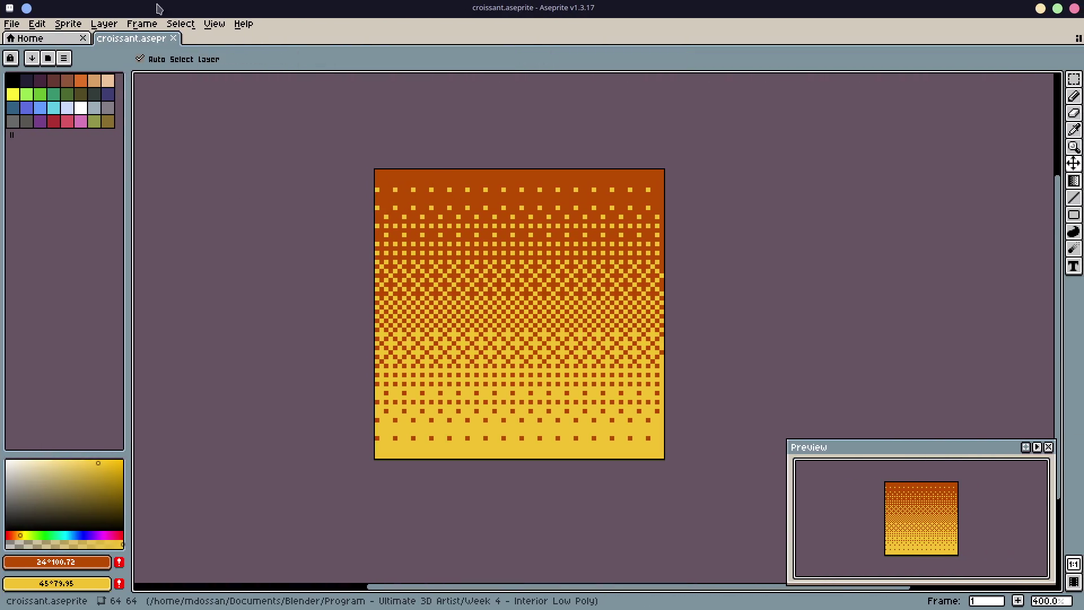
left_click(56, 37)
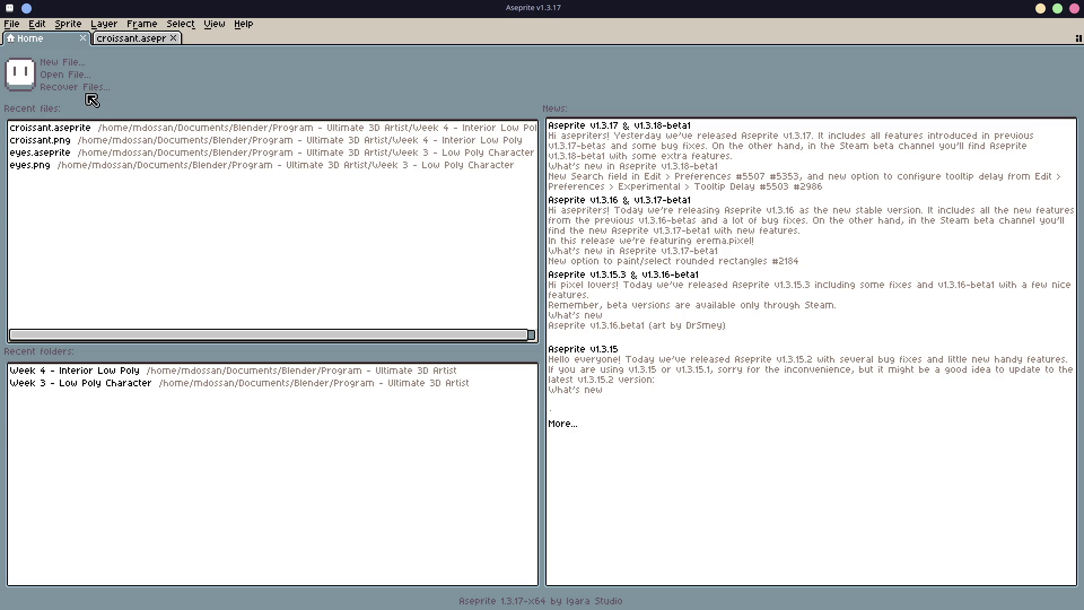
left_click(63, 63)
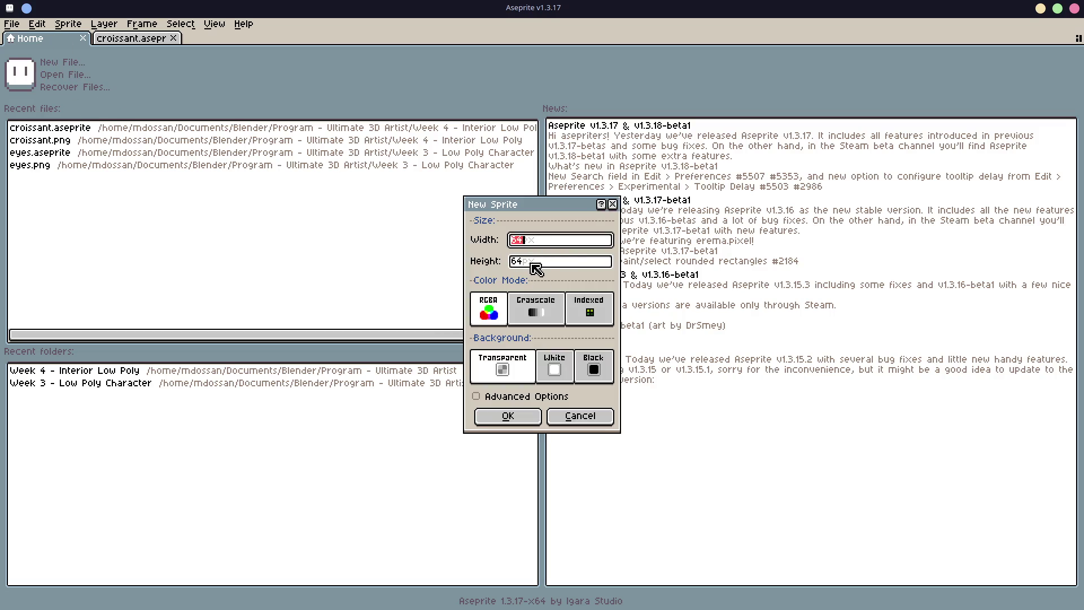
left_click(531, 427)
scroll(608, 373, "up", 5)
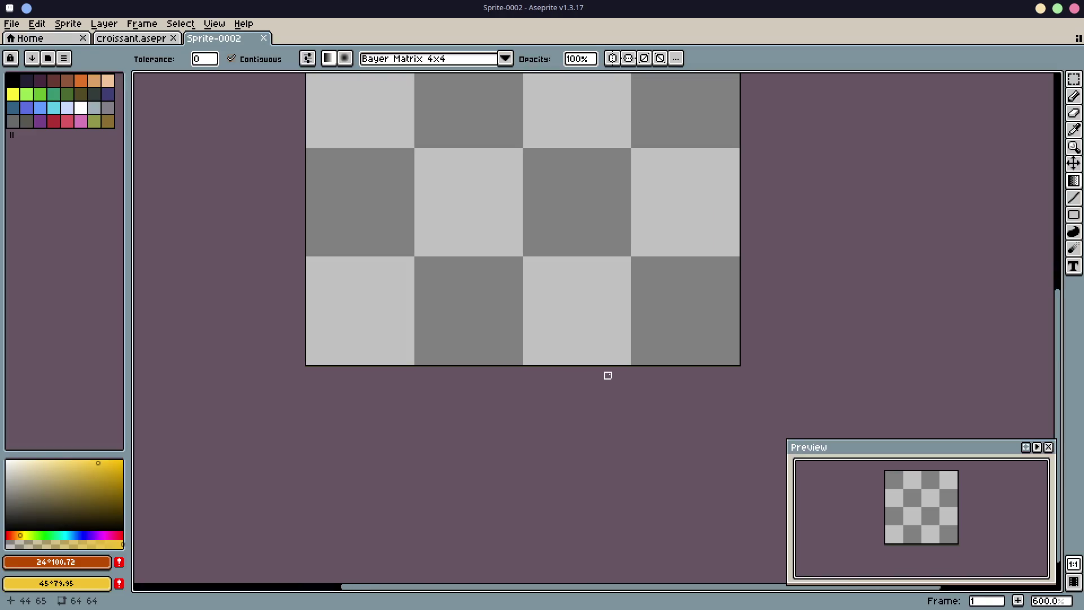
middle_click_drag(572, 259, 525, 438)
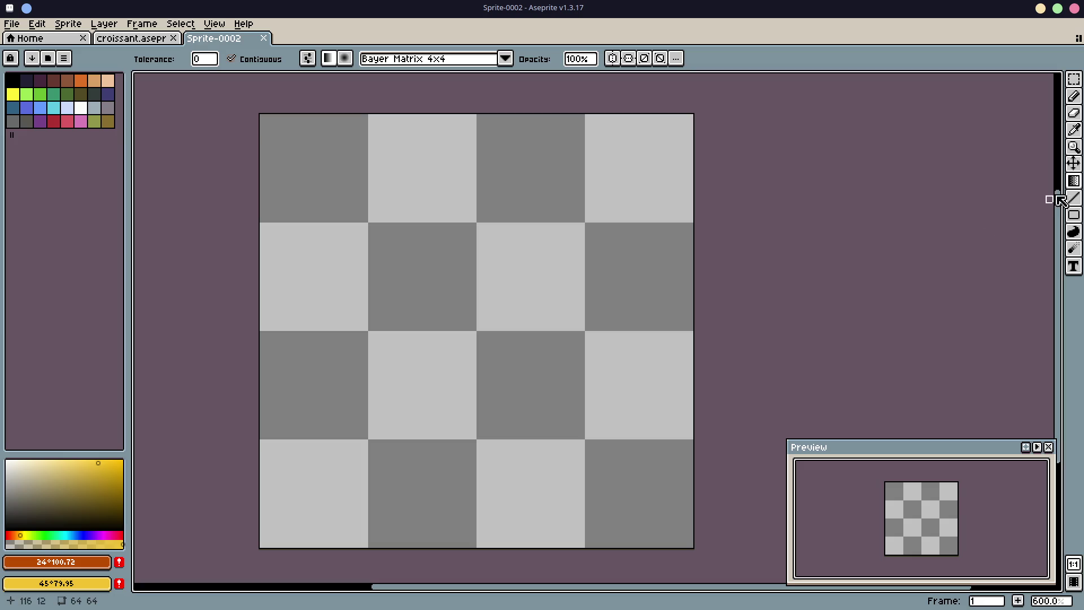
Step: Select the Ellipse tool from the shape flyout with black as the colour
left_click(1075, 80)
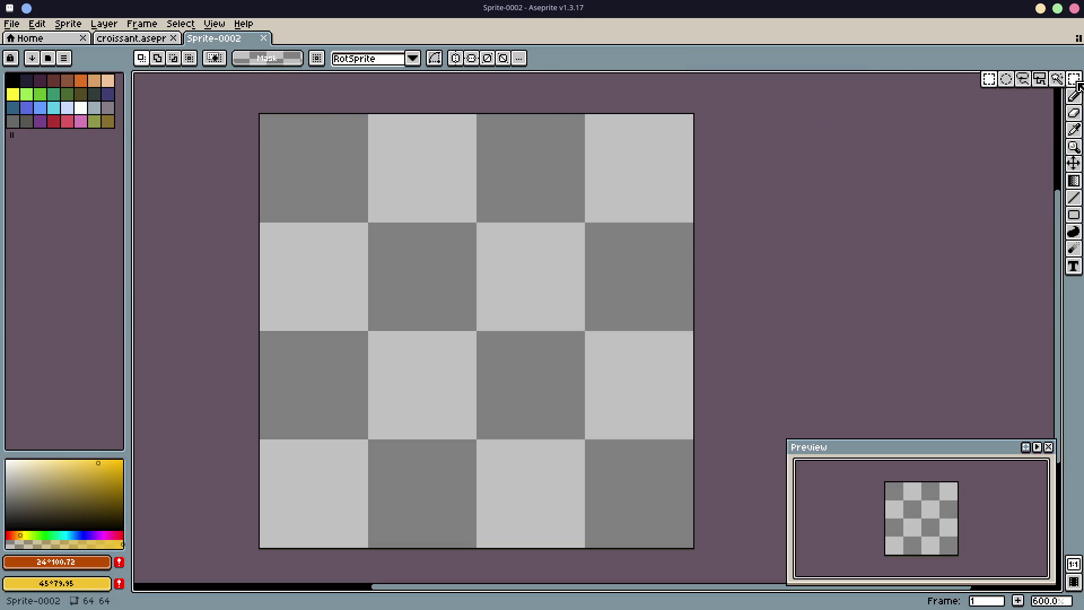
left_click(1076, 131)
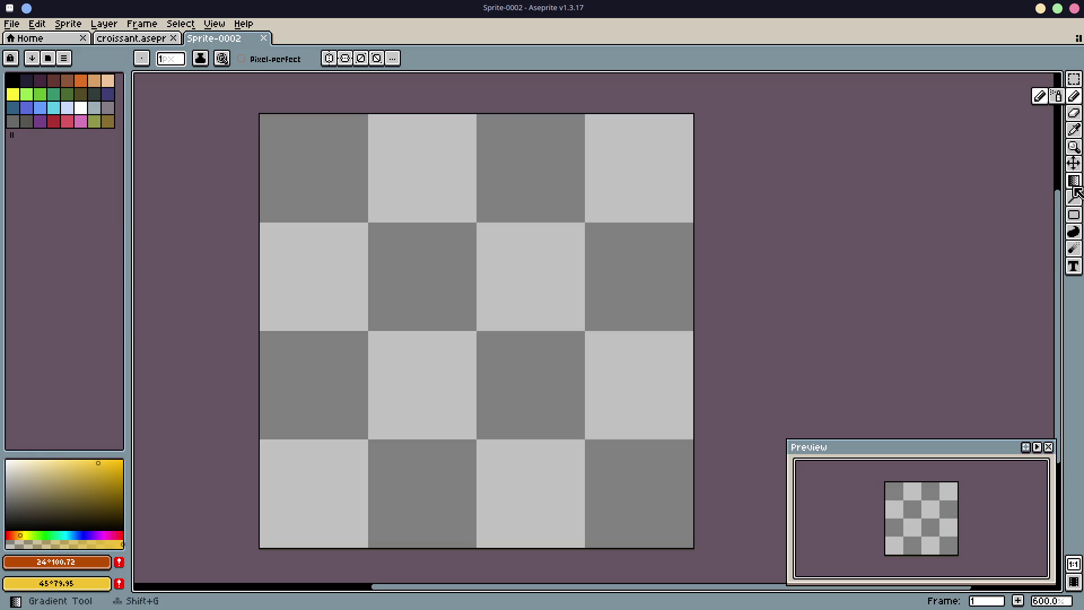
left_click(1076, 201)
left_click(1075, 220)
left_click(1039, 214)
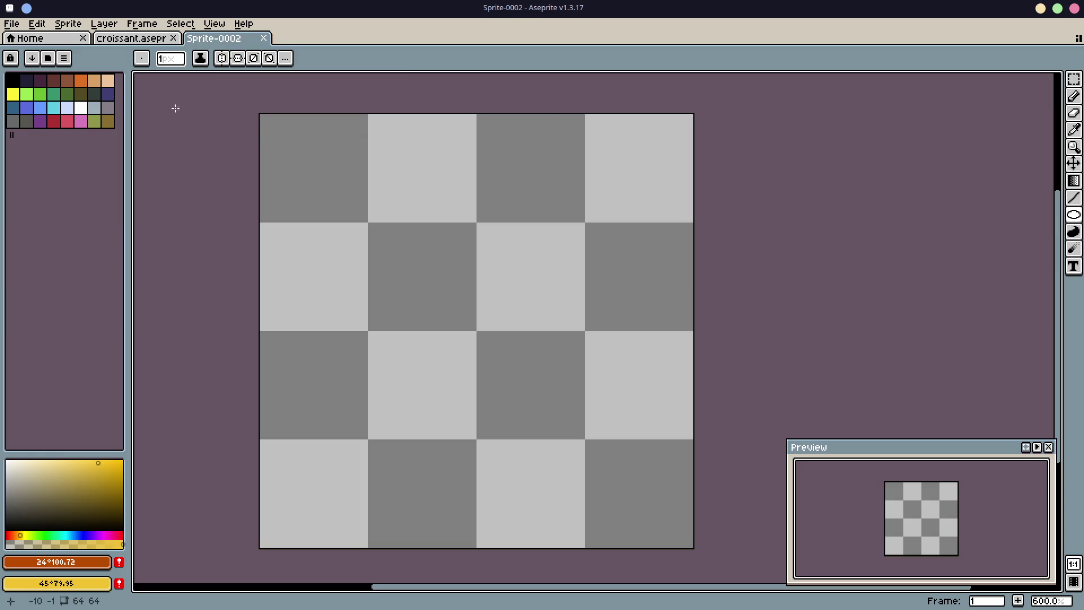
left_click(16, 85)
Step: Draw two nested black circle outlines spanning the whole sprite
mouse_move(261, 115)
left_mouse_down()
mouse_move(520, 475)
mouse_move(649, 537)
mouse_move(690, 541)
left_mouse_up()
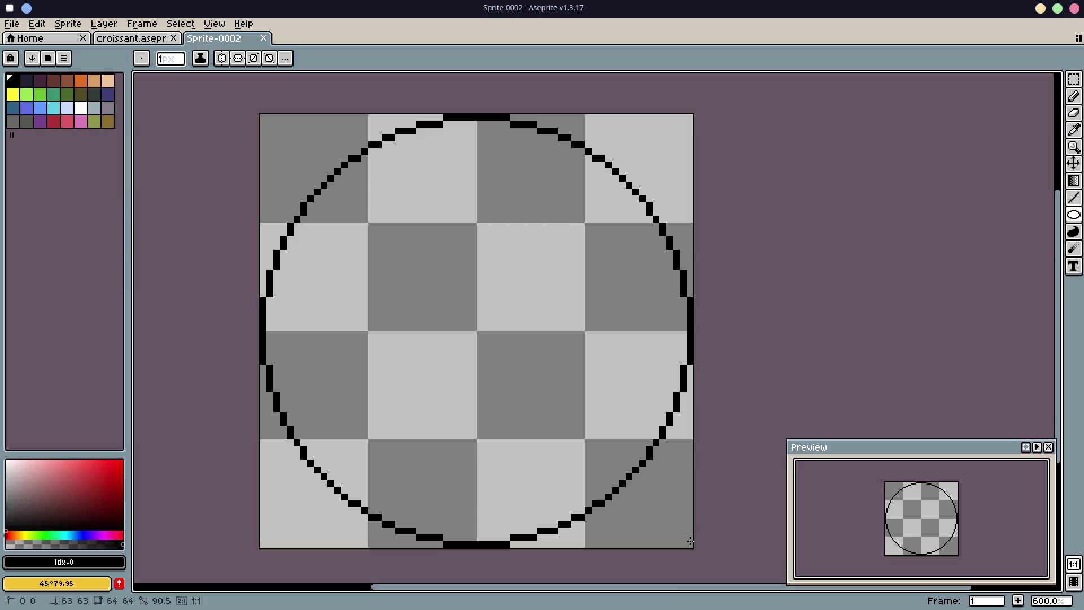
left_click_drag(689, 540, 689, 540)
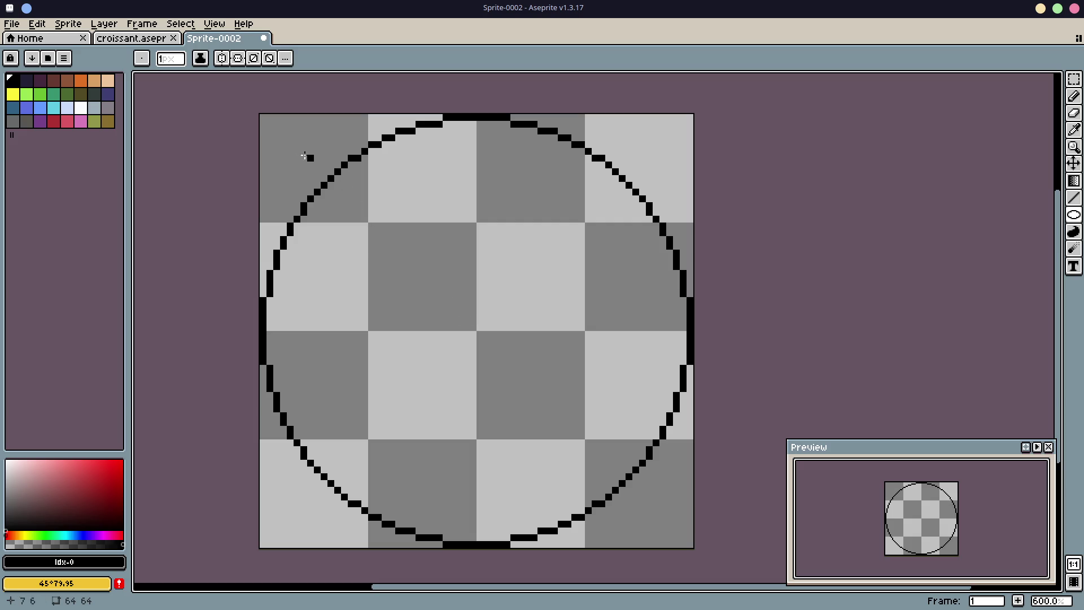
mouse_move(276, 130)
left_mouse_down()
mouse_move(613, 451)
mouse_move(693, 558)
mouse_move(676, 529)
left_mouse_up()
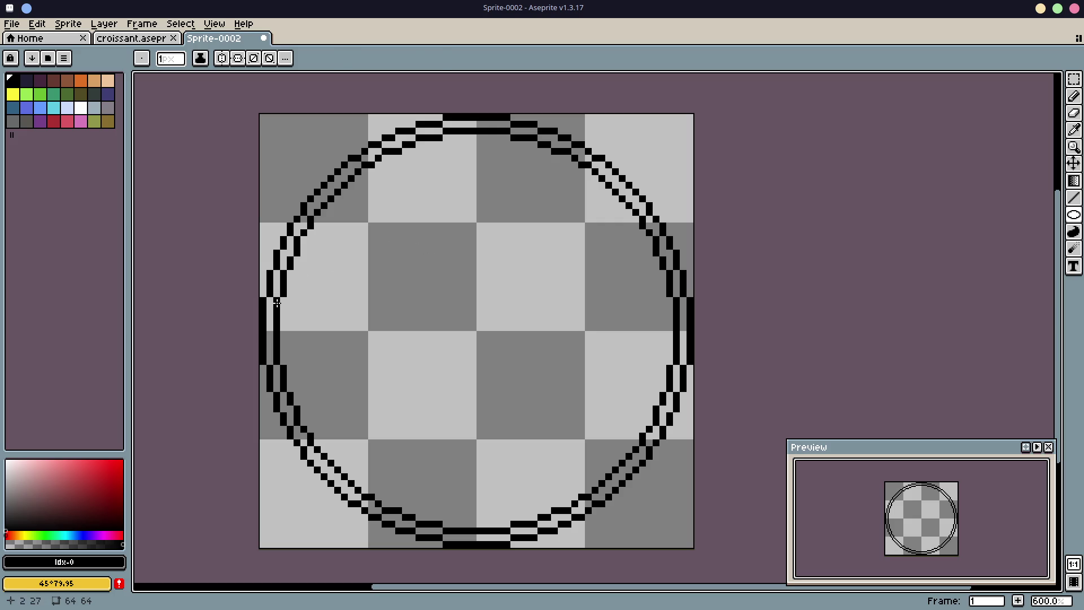
Step: Bucket-fill the gap between the two circles black all around to form a thick rim
key("g")
left_click(271, 319)
left_click(276, 283)
left_click(283, 253)
left_click(303, 219)
left_click(299, 229)
left_click(333, 189)
left_click(371, 158)
left_click(399, 147)
left_click(400, 141)
left_click(425, 133)
left_click(430, 131)
left_click(476, 124)
left_click(524, 130)
left_click(561, 140)
left_click(571, 146)
left_click(556, 141)
left_click(587, 157)
left_click(598, 164)
left_click(618, 186)
left_click(653, 227)
left_click(666, 251)
left_click(675, 274)
left_click(675, 287)
left_click(684, 313)
left_click(684, 338)
left_click(677, 368)
left_click(670, 393)
left_click(667, 410)
left_click(657, 429)
left_click(652, 440)
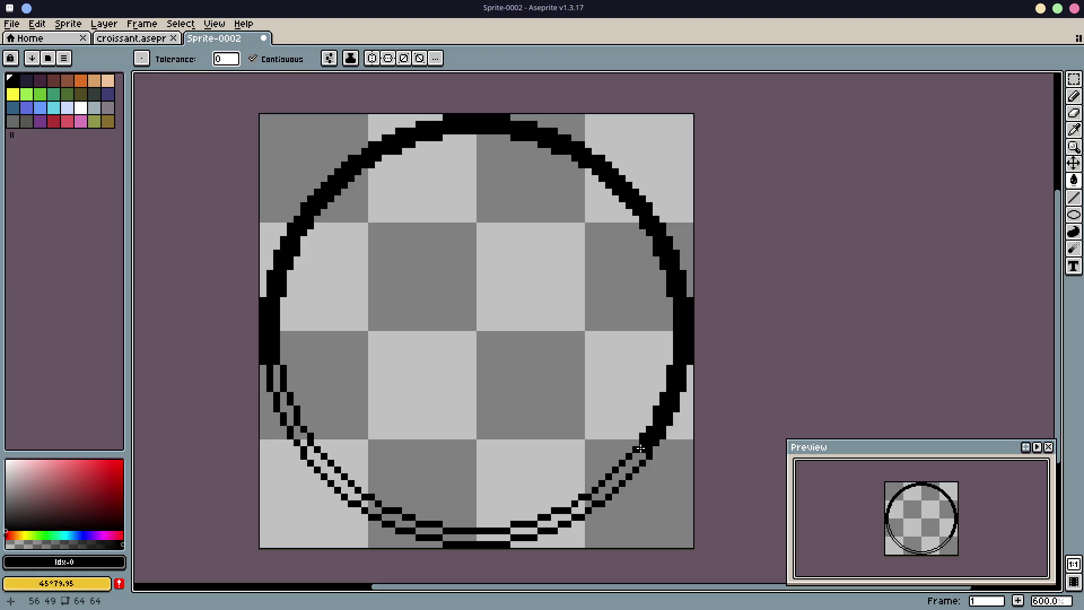
left_click(641, 454)
left_click(617, 475)
left_click(582, 505)
mouse_move(565, 510)
left_mouse_down()
mouse_move(502, 530)
mouse_move(447, 531)
mouse_move(379, 511)
mouse_move(296, 434)
mouse_move(275, 367)
left_mouse_up()
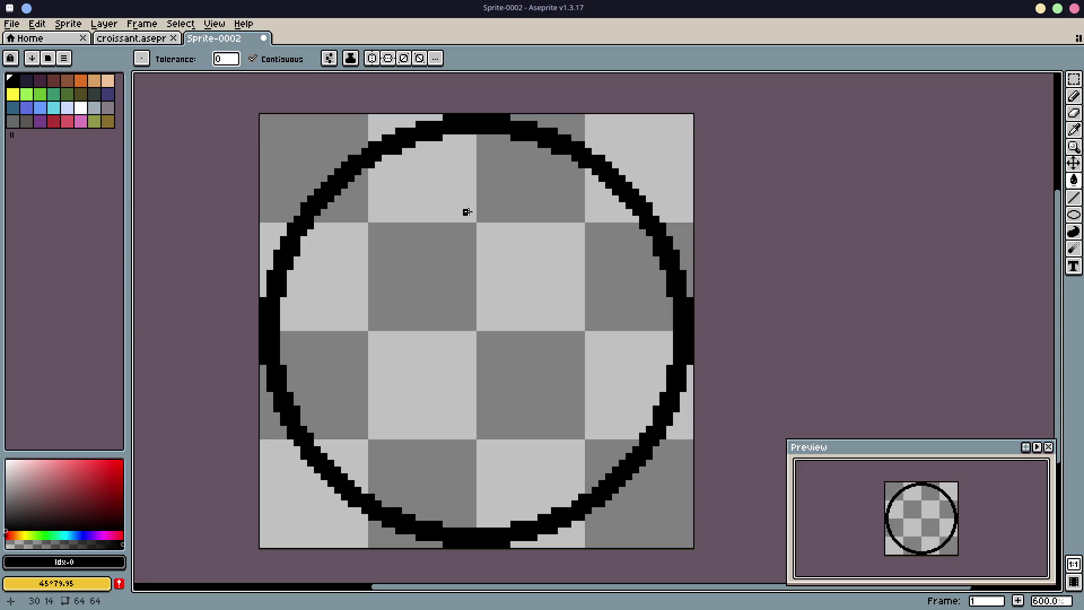
Step: Fill the circle's interior white, undoing a trial black fill
left_click(81, 107)
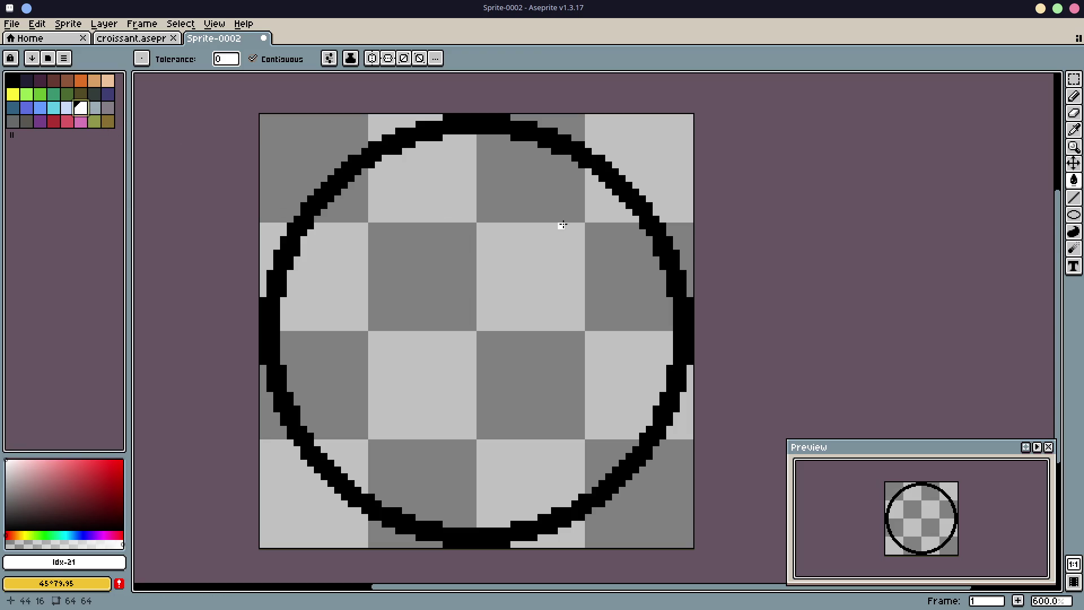
left_click(510, 307)
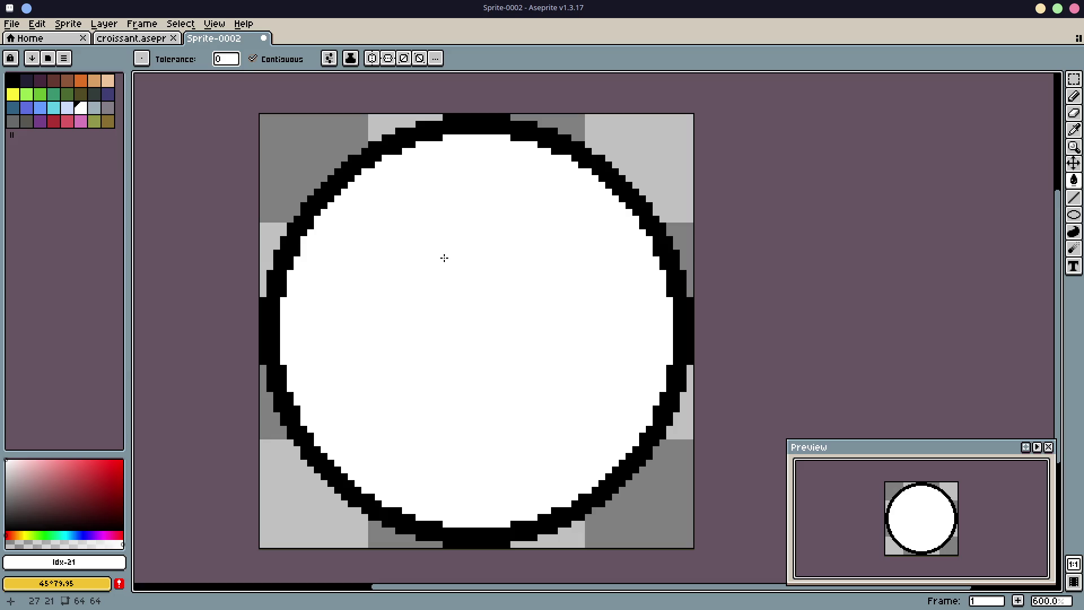
left_click(12, 80)
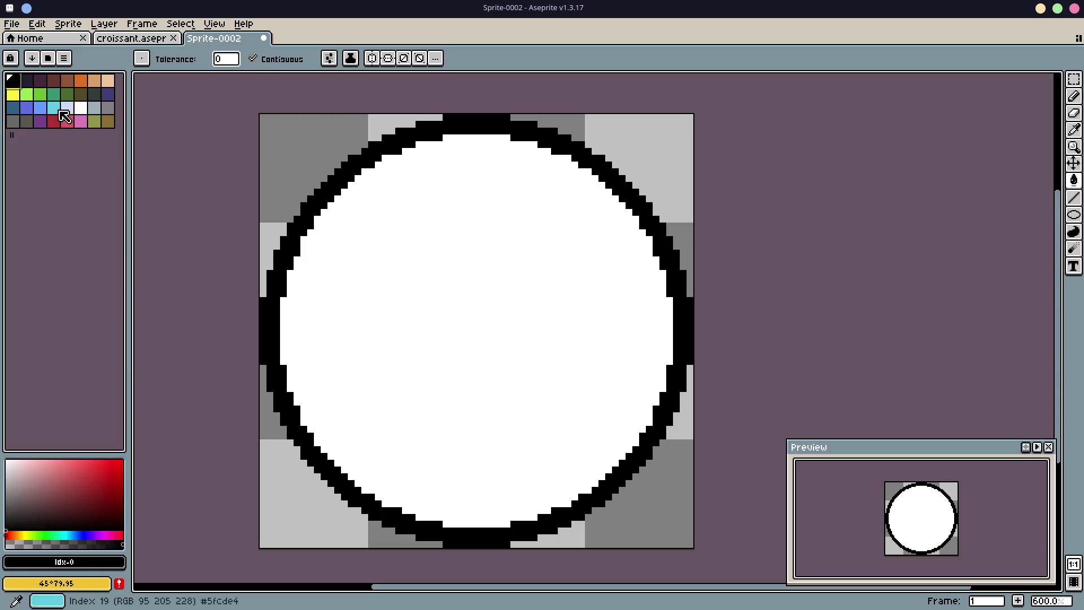
left_click(473, 161)
key("ctrl+z")
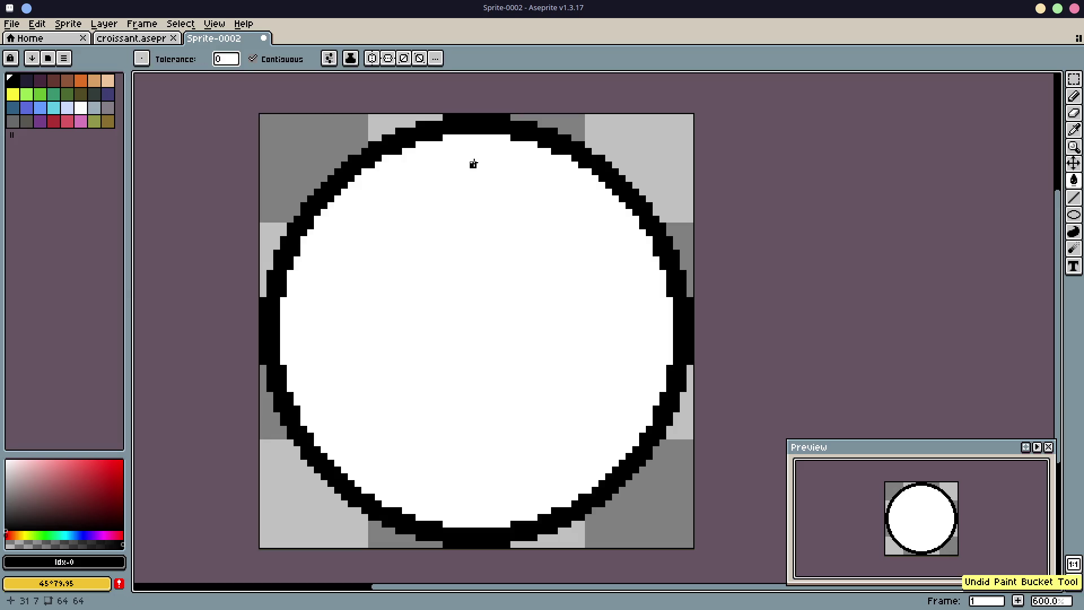
Step: Try pencil marks at 12 o'clock, undo them, and enable left-right mirroring
key("b")
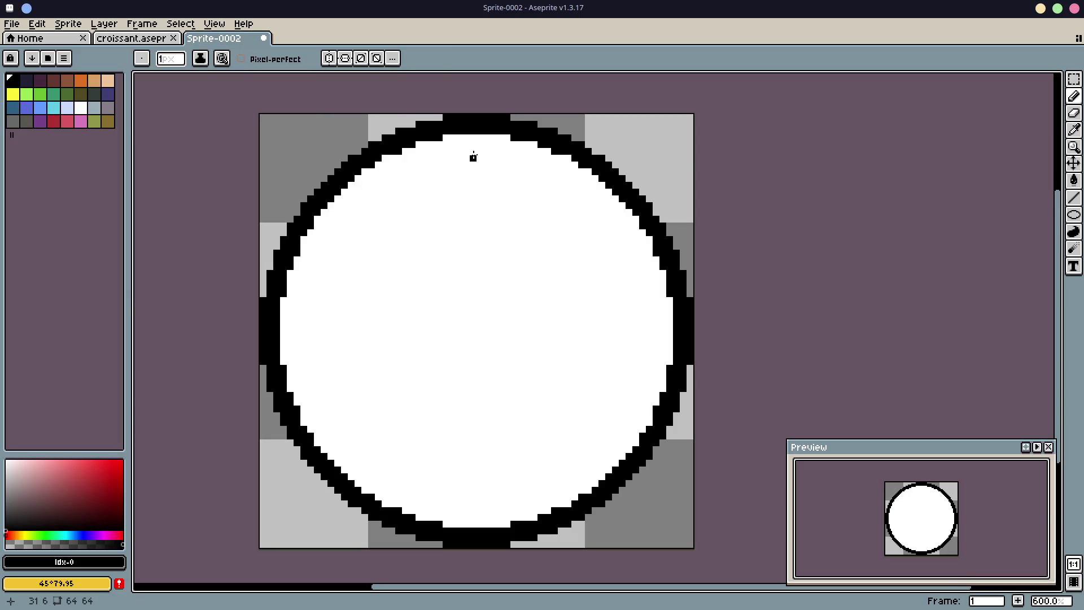
left_click_drag(472, 157, 473, 172)
left_click_drag(473, 175, 472, 187)
key("ctrl+z")
key("ctrl+z")
key("ctrl+z")
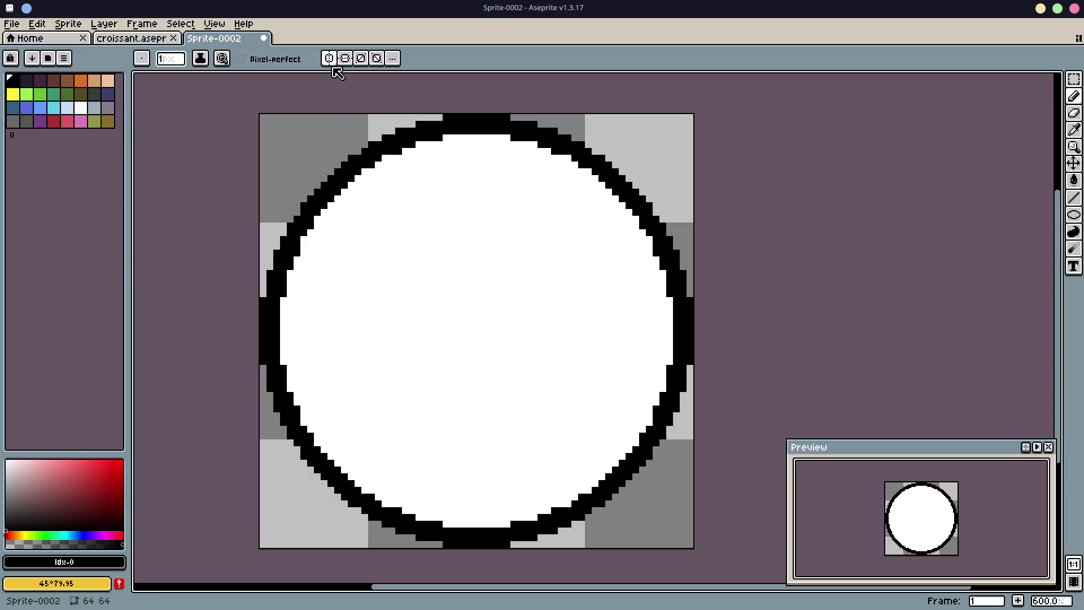
left_click(329, 59)
Step: Turn on top-bottom mirroring and draw the long 12 and 6 o'clock hour bars
left_click(345, 58)
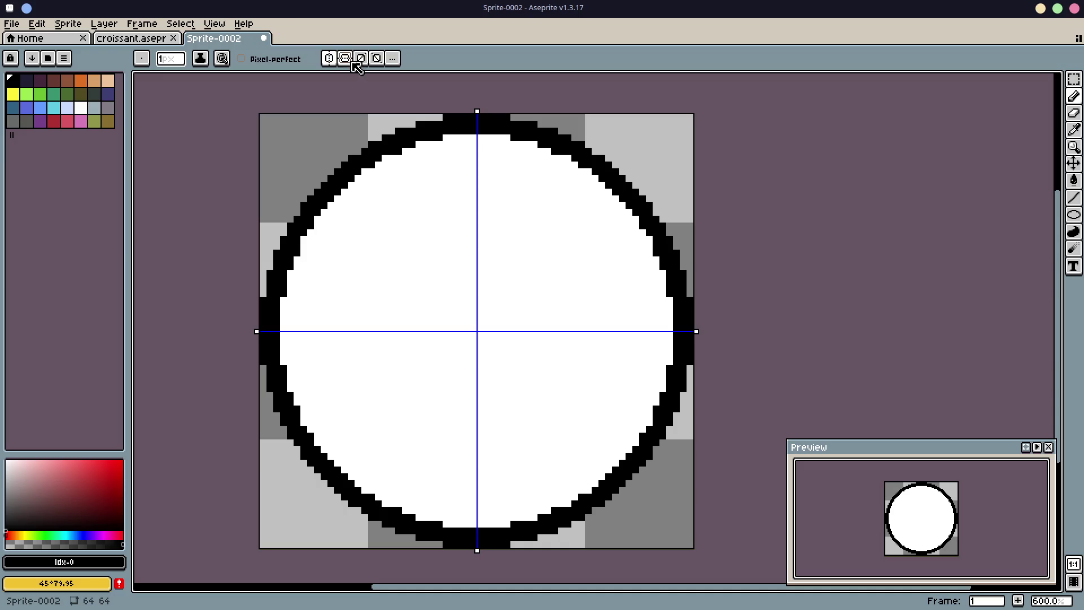
left_click_drag(479, 148, 480, 171)
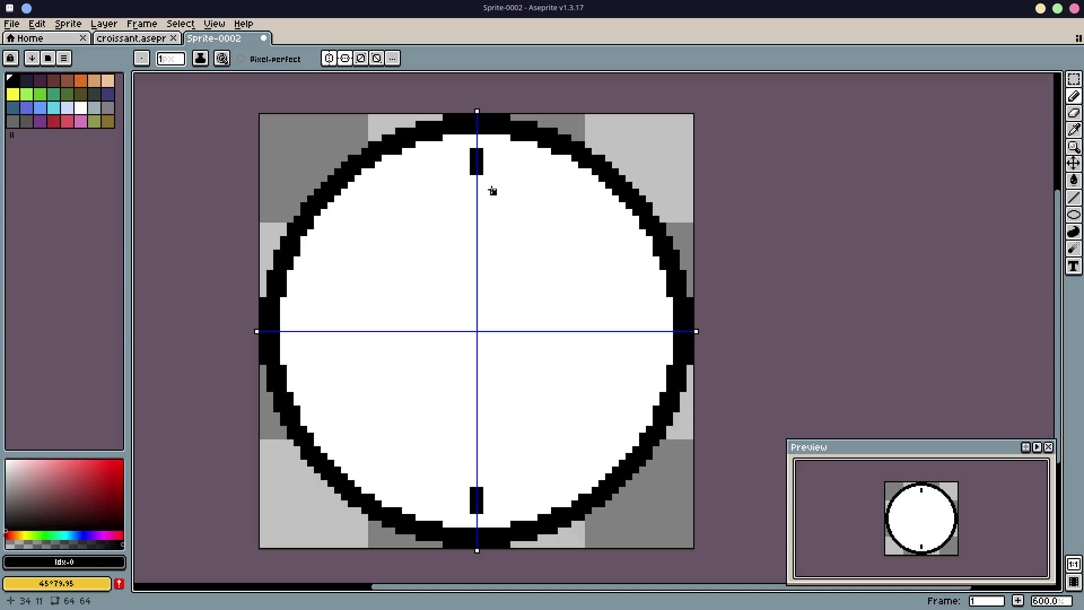
left_click(477, 177)
left_click(477, 185)
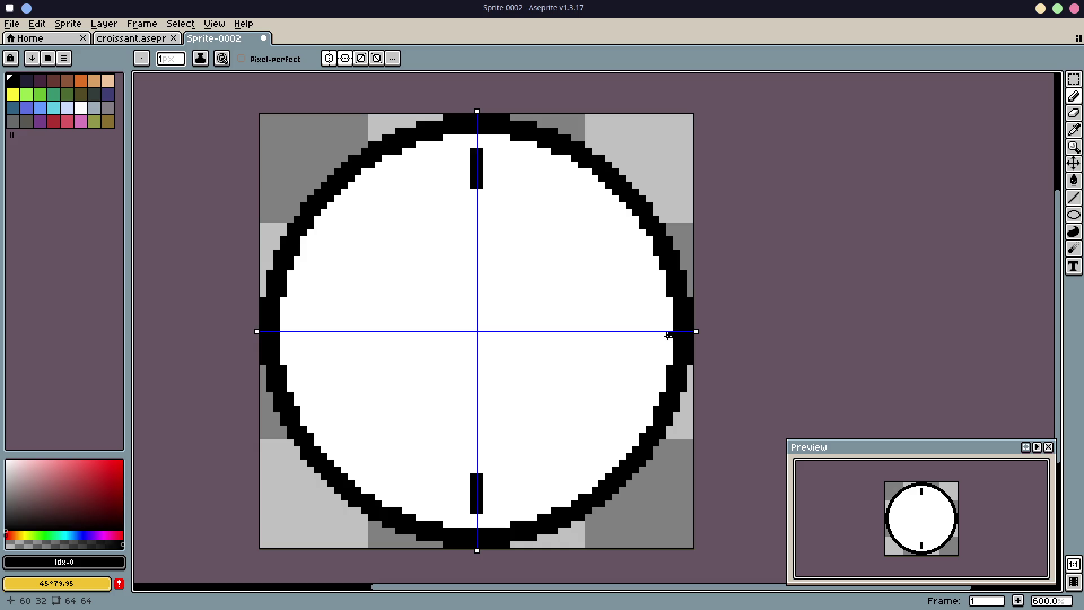
Step: Draw the mirrored 3 and 9 o'clock hour marks, widening and lengthening them inward
left_click(656, 332)
left_click(649, 334)
left_click(641, 335)
left_click(635, 333)
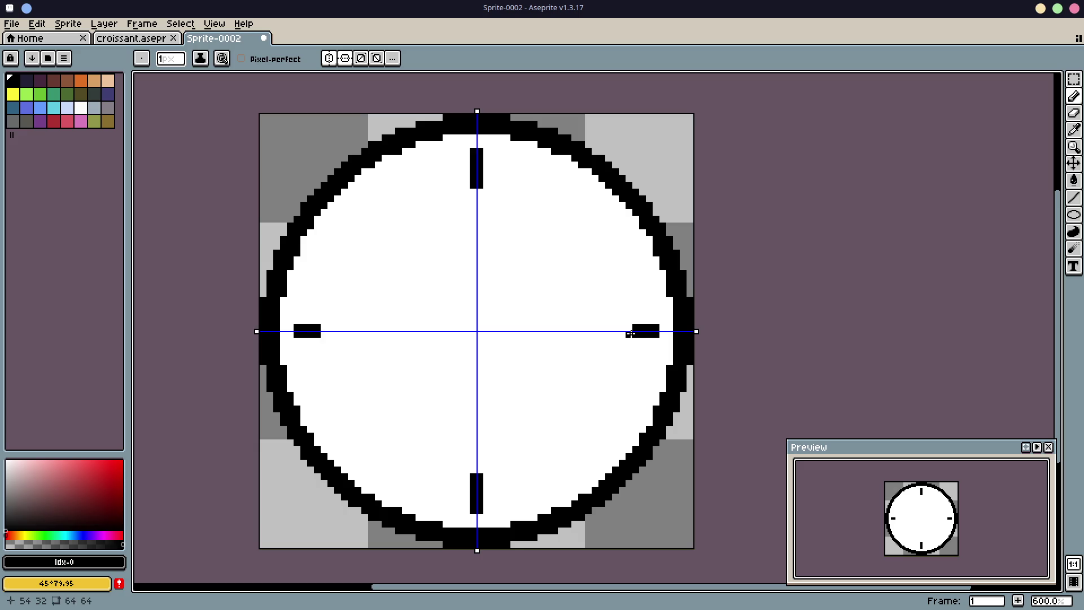
left_click(629, 331)
left_click(622, 328)
Step: Add thickened diagonal hour ticks mirrored in all four quadrants
left_click(594, 198)
left_click(587, 205)
left_click(581, 212)
mouse_move(574, 219)
left_mouse_down()
mouse_move(588, 199)
mouse_move(588, 225)
left_mouse_up()
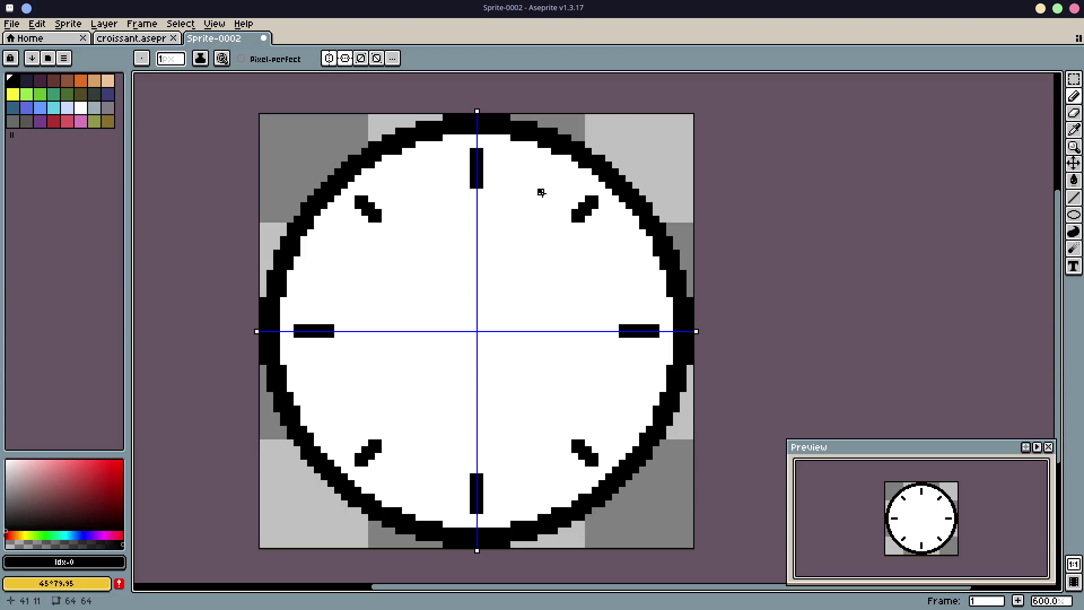
Step: Draw and shape the 1 o'clock tick and its mirrors, extending their inner ends
left_click(533, 192)
left_click(540, 185)
left_click(540, 178)
left_click(547, 172)
left_click(548, 178)
left_click(534, 185)
left_click(534, 198)
left_click(527, 191)
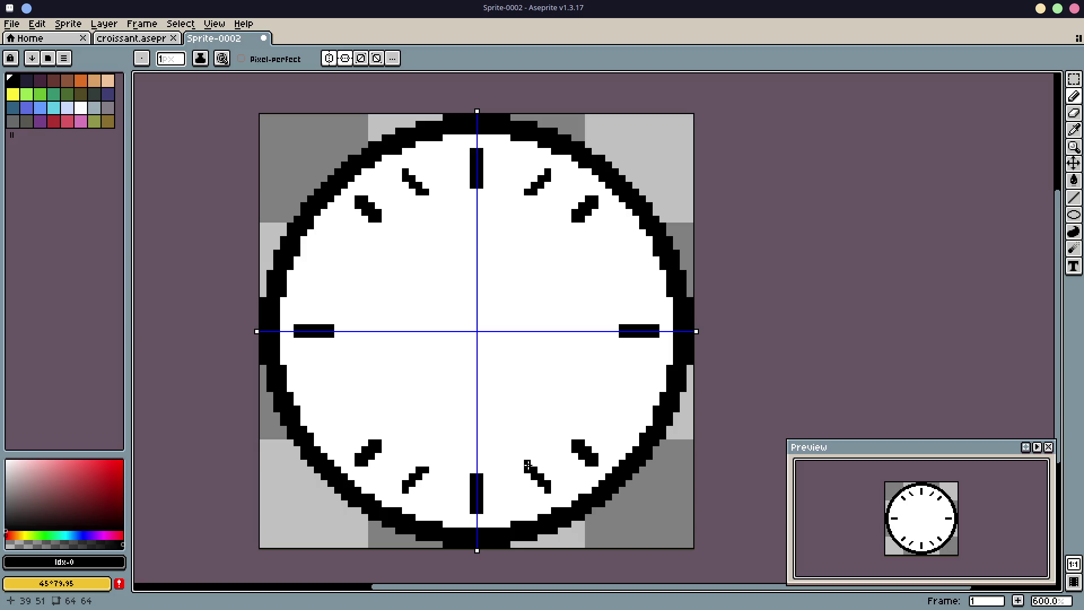
left_click(533, 466)
Step: Trim the lower tick inner ends with white, then restore and extend the lower-right tick in black
key("e")
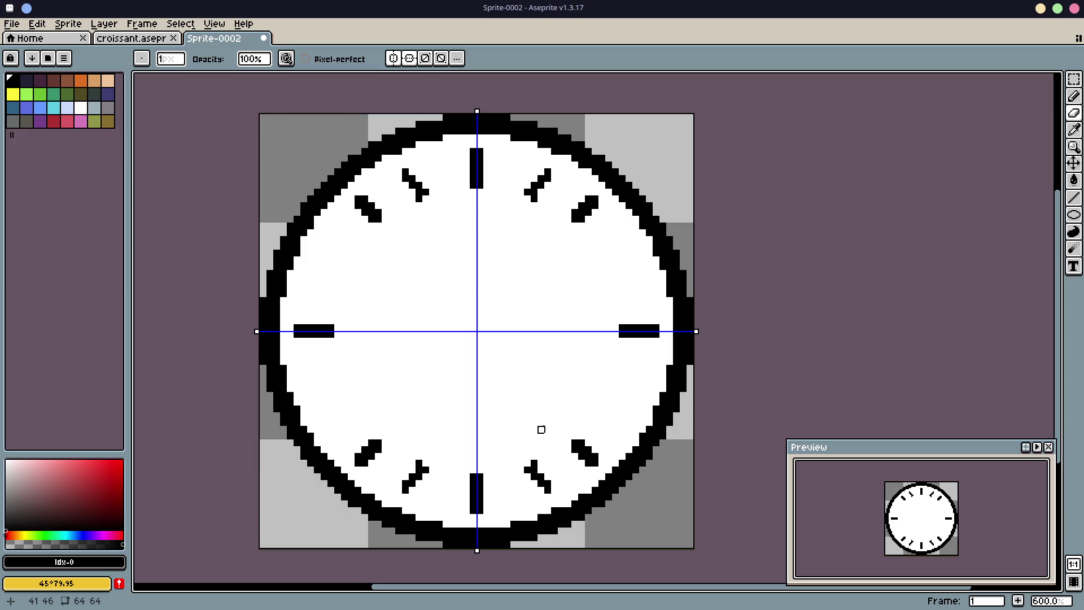
key("i")
left_click(546, 416)
key("b")
left_click(529, 467)
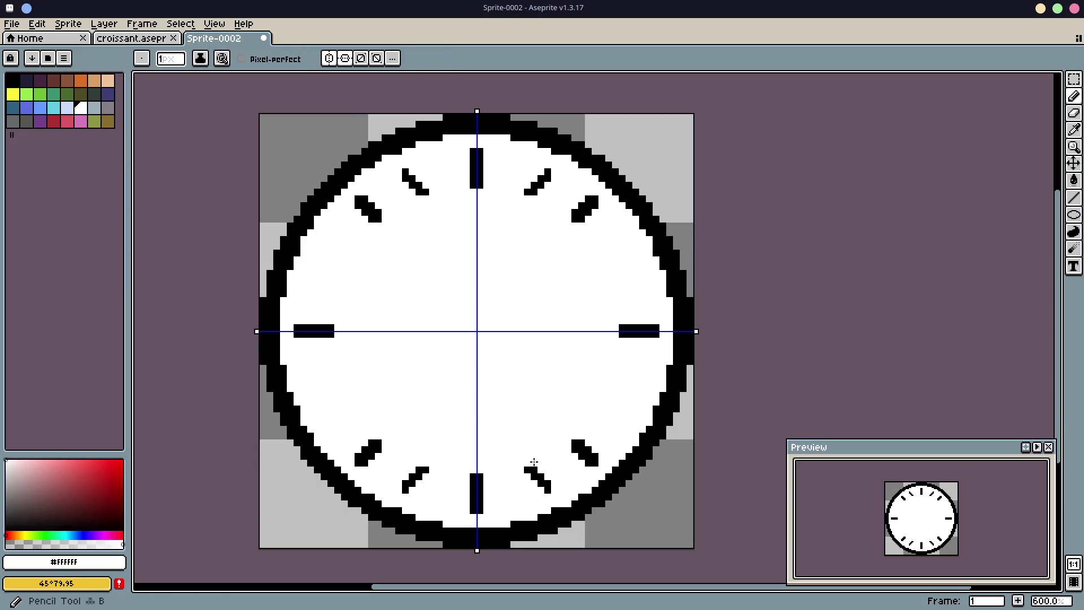
left_click(526, 470)
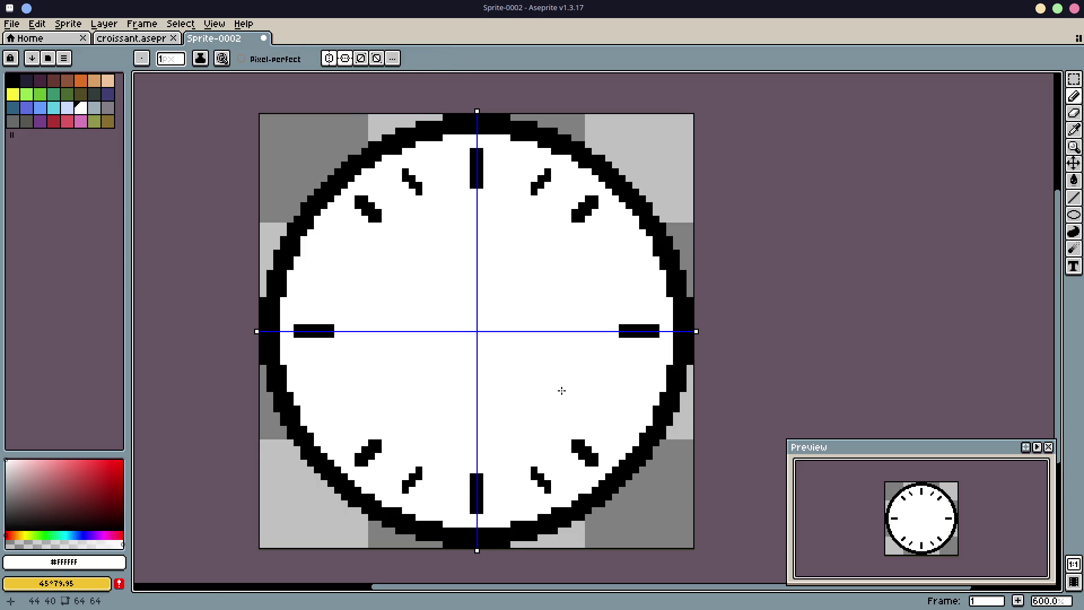
key("i")
left_click(547, 472)
key("b")
left_click(546, 477)
left_click(548, 477)
left_click(556, 485)
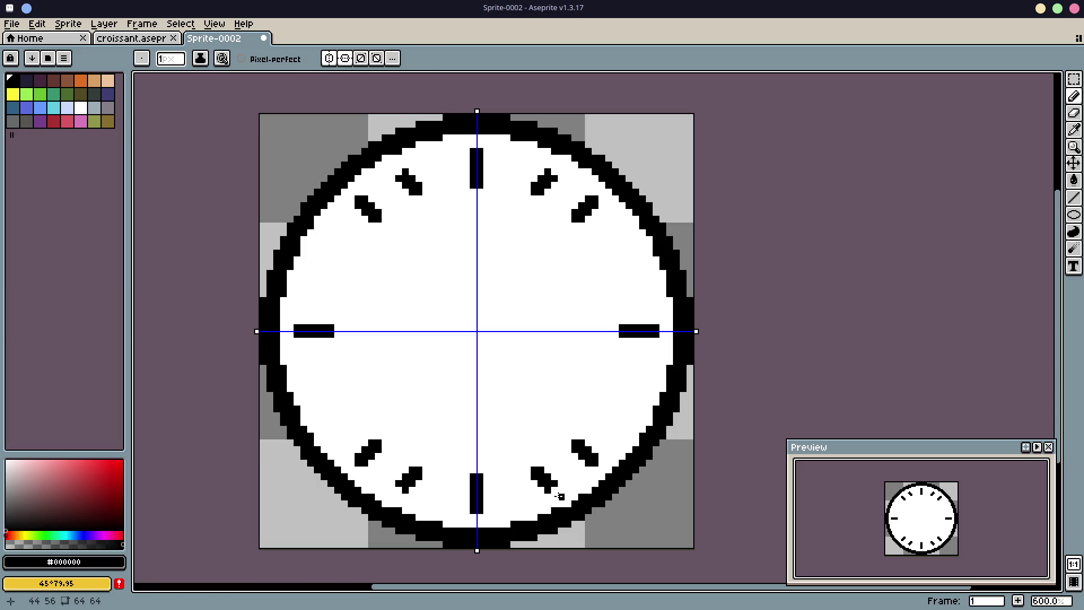
left_click(541, 490)
Step: Erase the stray end pixel and paint the leftover grey pixels white
key("e")
left_click(555, 484)
key("i")
left_click(556, 465)
key("b")
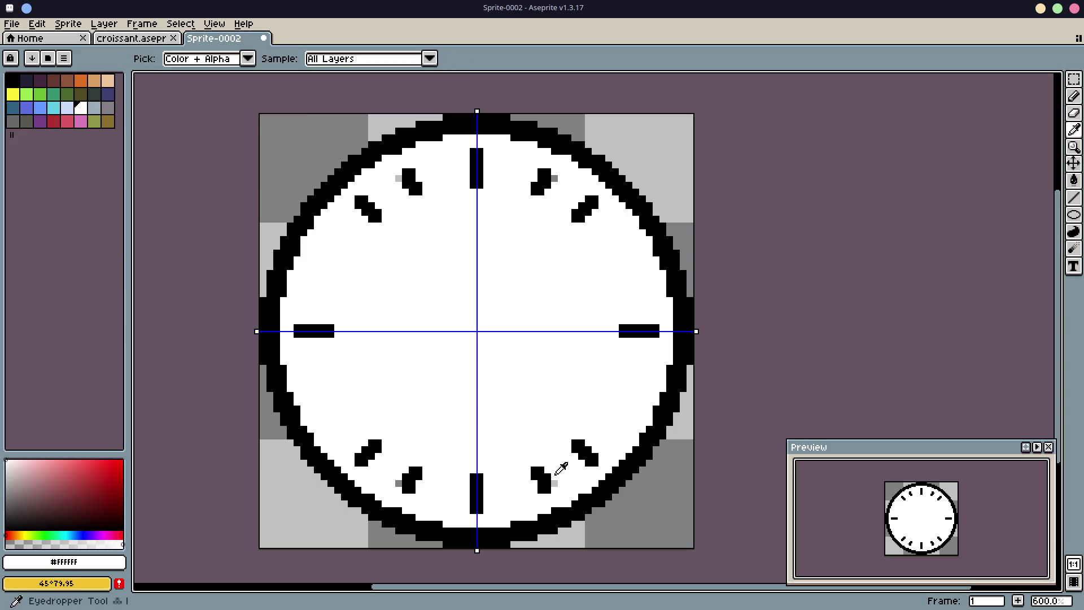
left_click(554, 483)
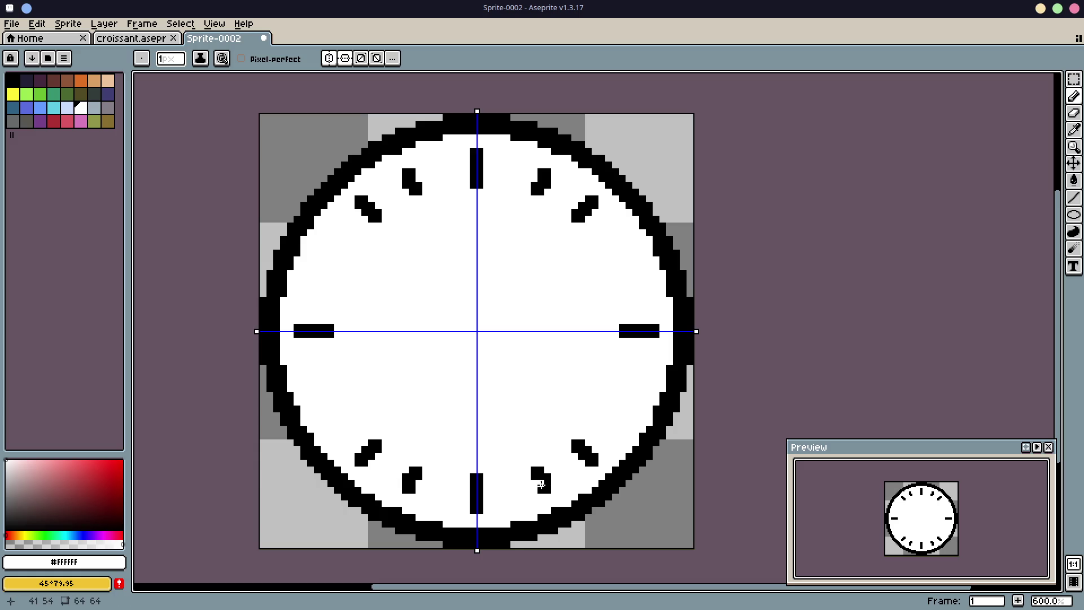
key("i")
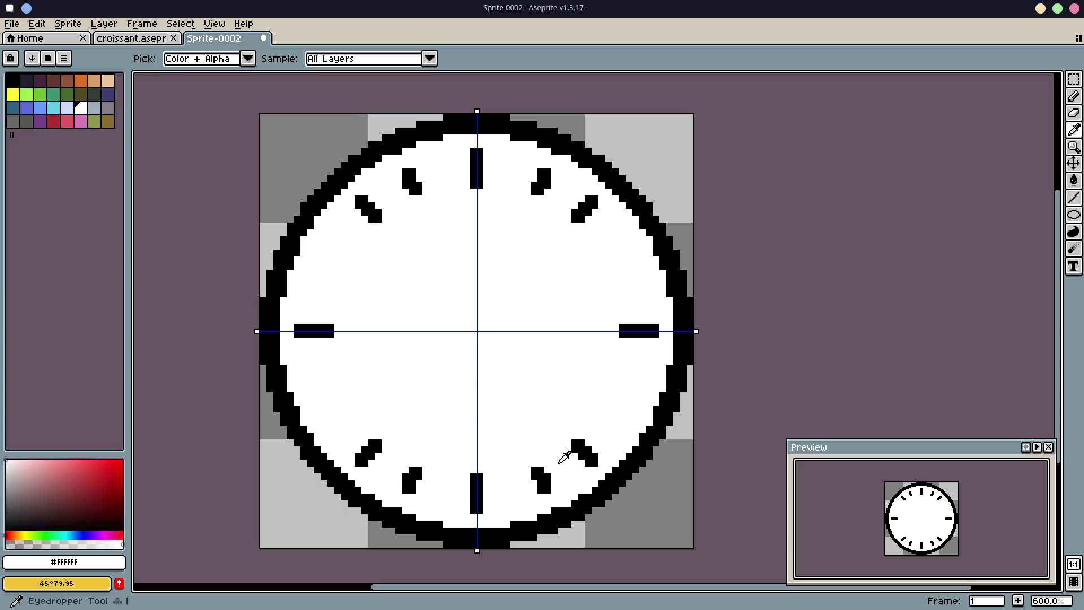
key("b")
left_click(547, 490)
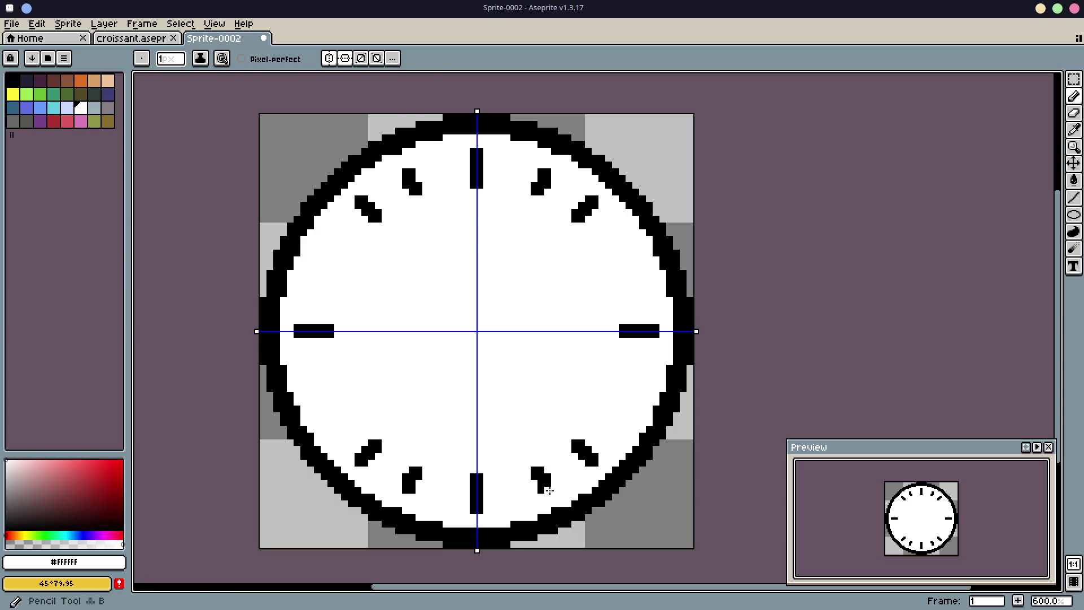
Step: Redraw and thicken the lower-right tick with black pixels
key("i")
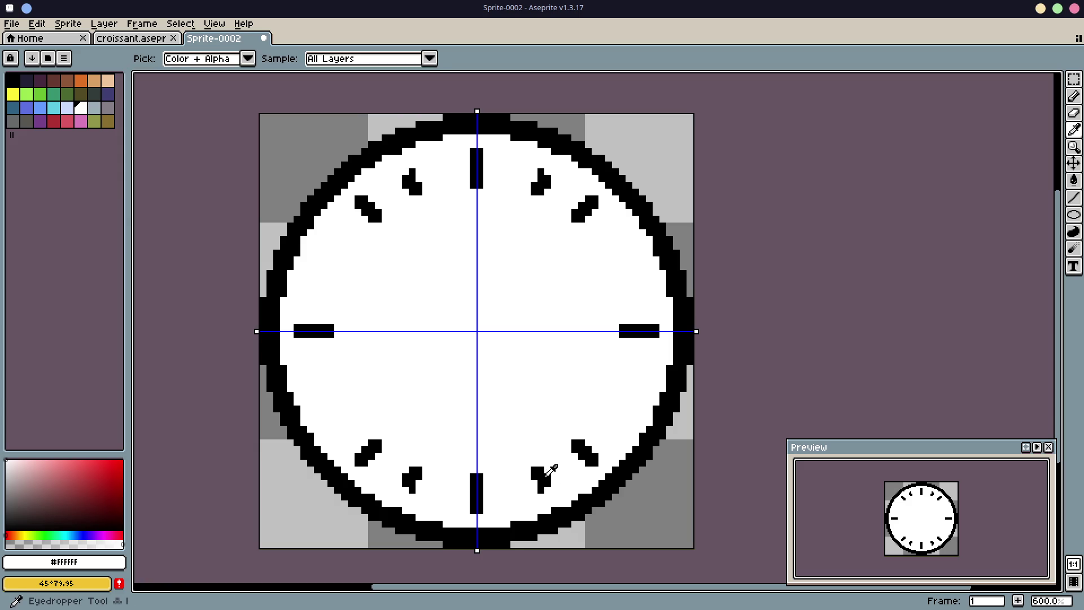
left_click(547, 474)
key("b")
left_click(548, 491)
left_click(535, 461)
left_click(535, 462)
left_click(541, 463)
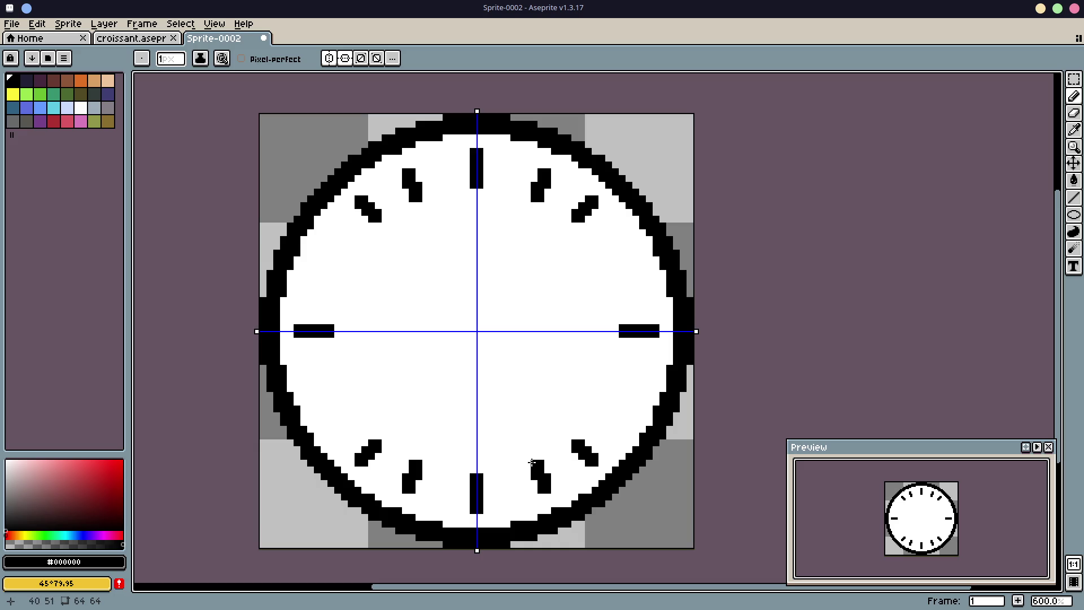
Step: Select the diagonal tick marks for a transform, then undo and abandon it
key("m")
mouse_move(525, 453)
left_mouse_down()
mouse_move(559, 496)
mouse_move(600, 411)
mouse_move(631, 416)
mouse_move(585, 421)
left_mouse_up()
left_click(552, 480)
key("ctrl+z")
key("ctrl+z")
key("ctrl+z")
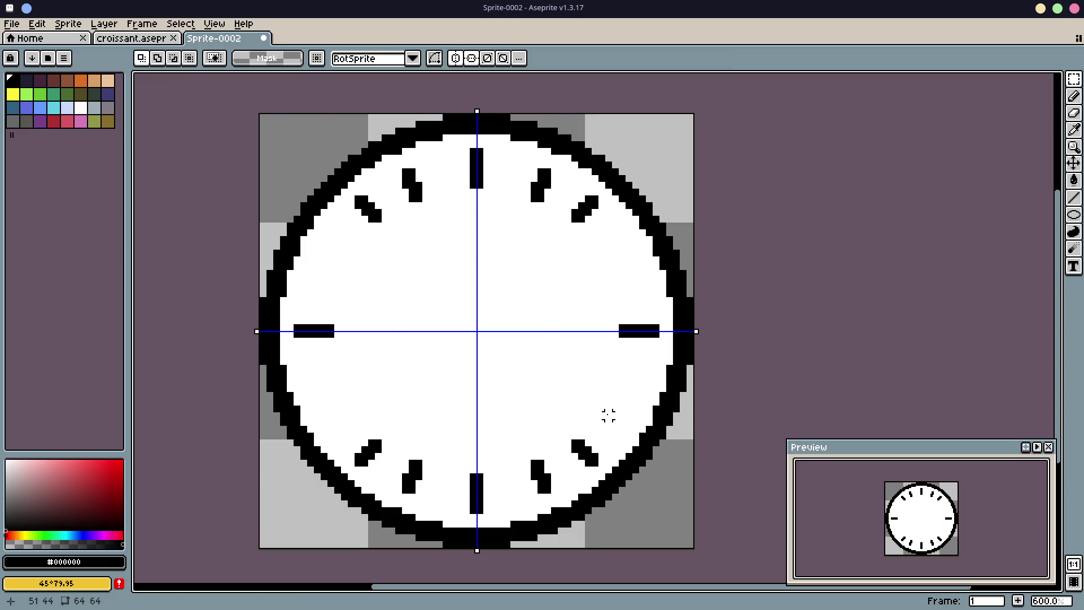
key("i")
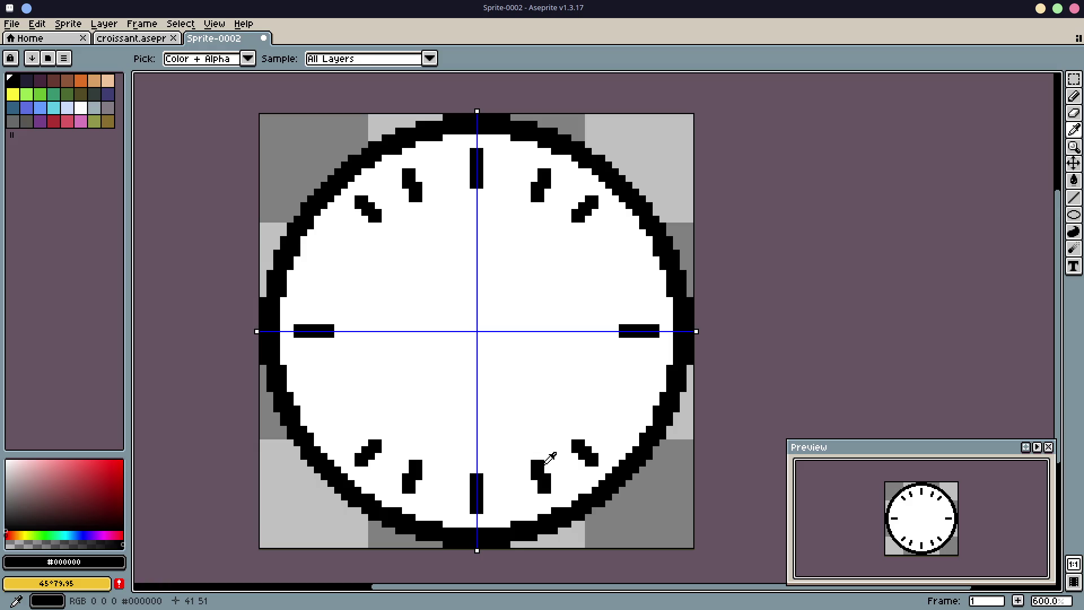
key("ctrl")
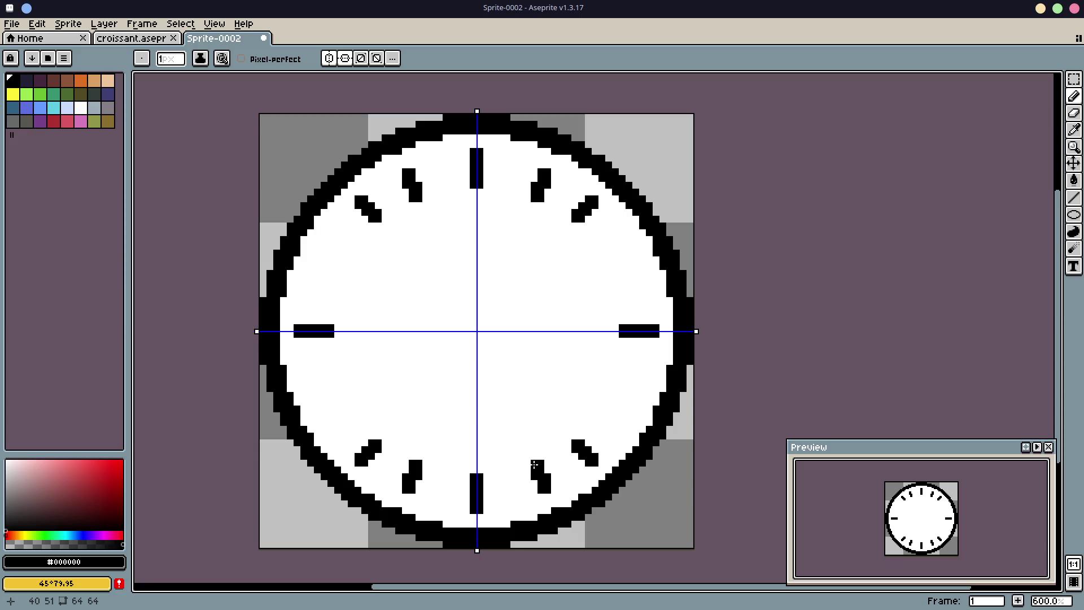
key("b")
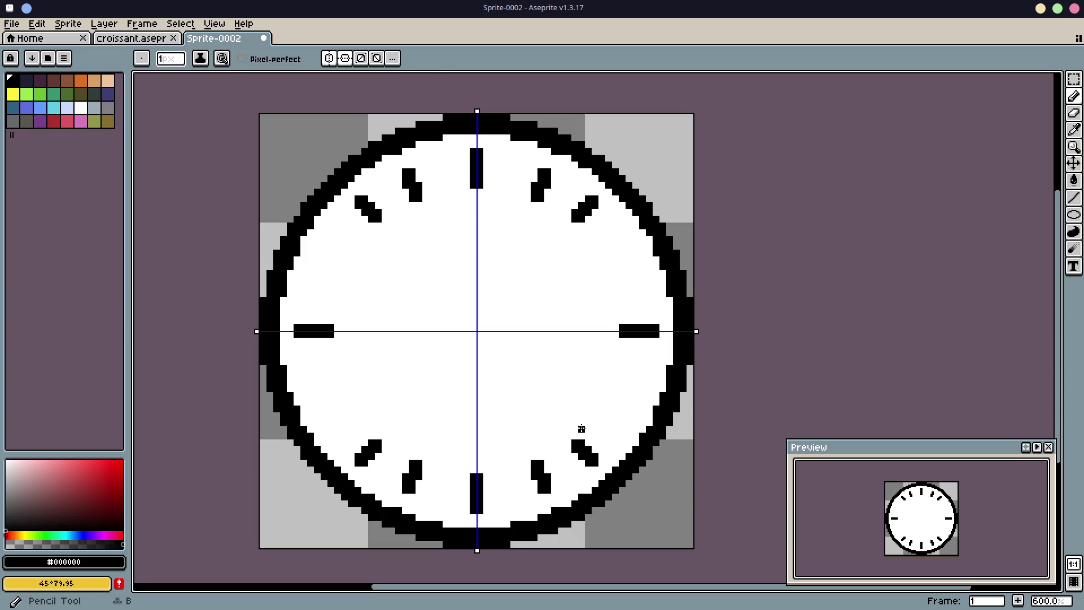
Step: Draw four new short mirrored ticks beside the 3 and 9 o'clock bars
left_click(608, 409)
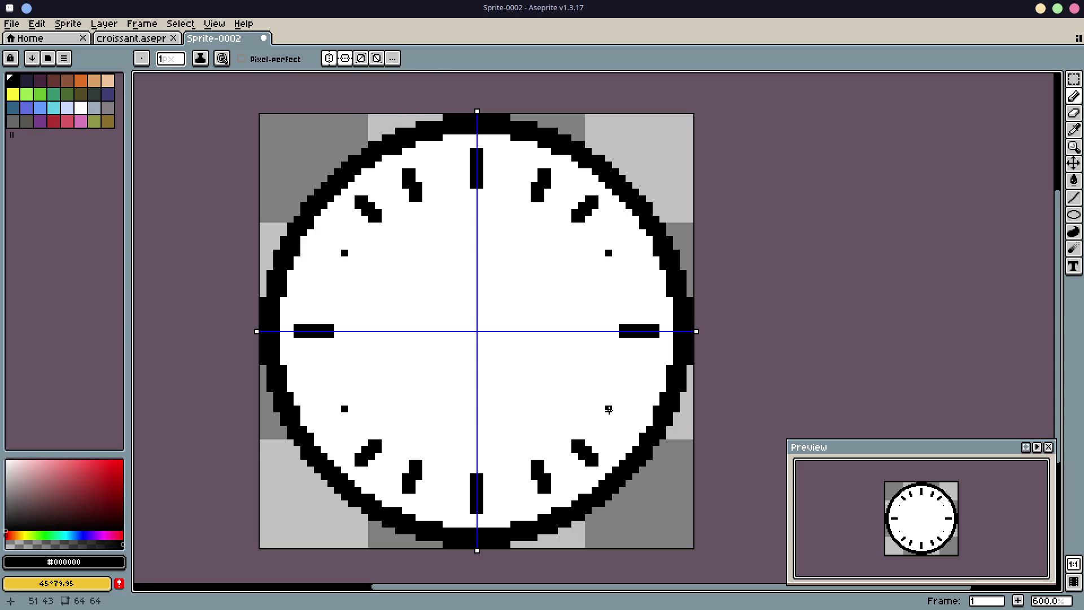
mouse_move(614, 409)
left_mouse_down()
mouse_move(622, 415)
mouse_move(614, 402)
left_mouse_up()
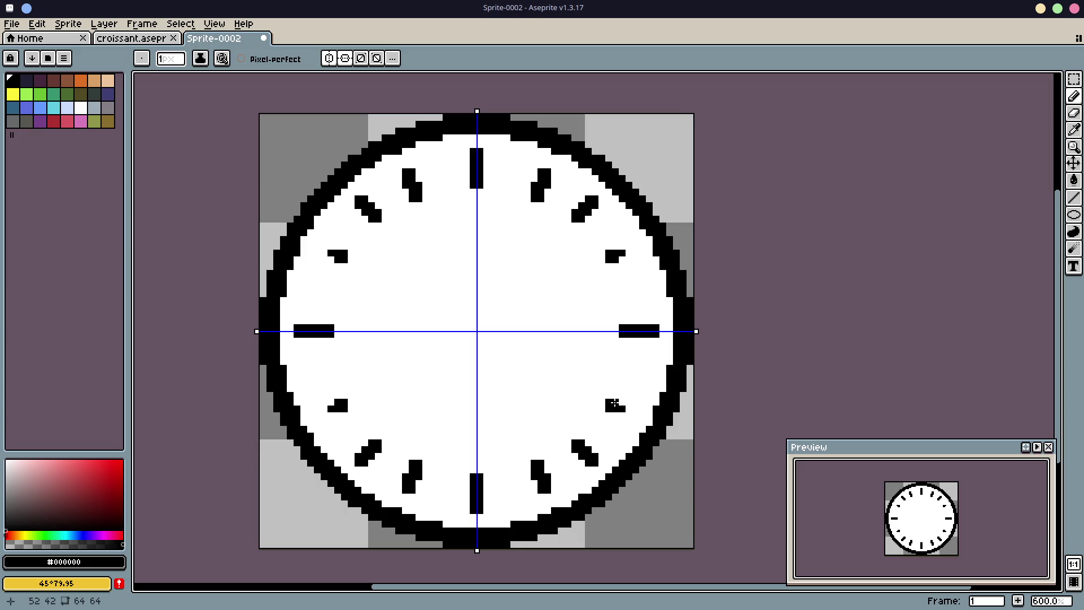
left_click(622, 402)
left_click(620, 413)
left_click(628, 416)
left_click(630, 408)
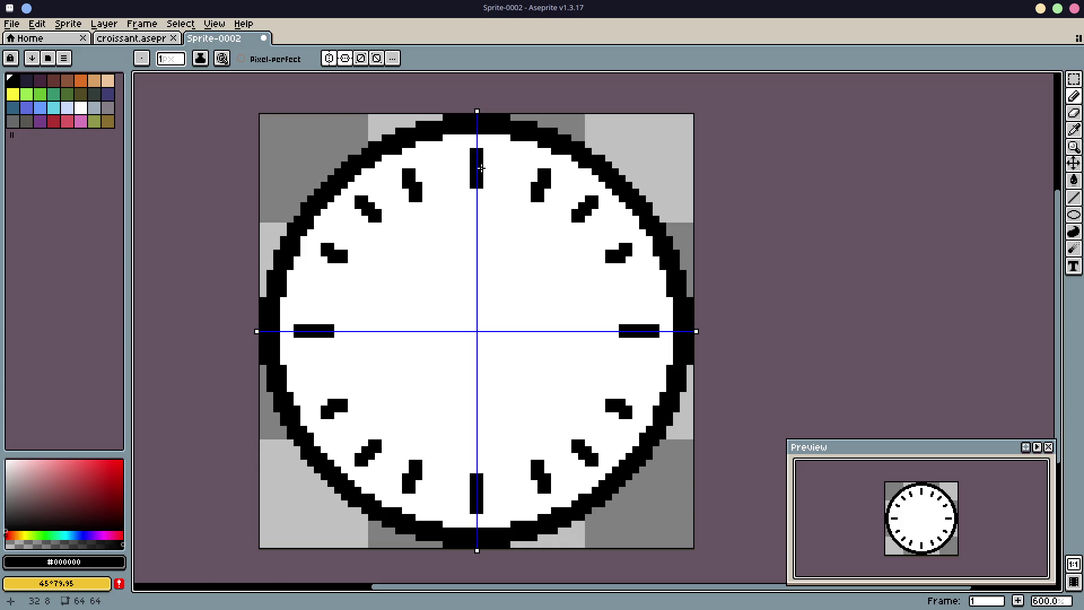
Step: Paint out the old ticks near 1, 11, 2 and 10 o'clock in white
key("i")
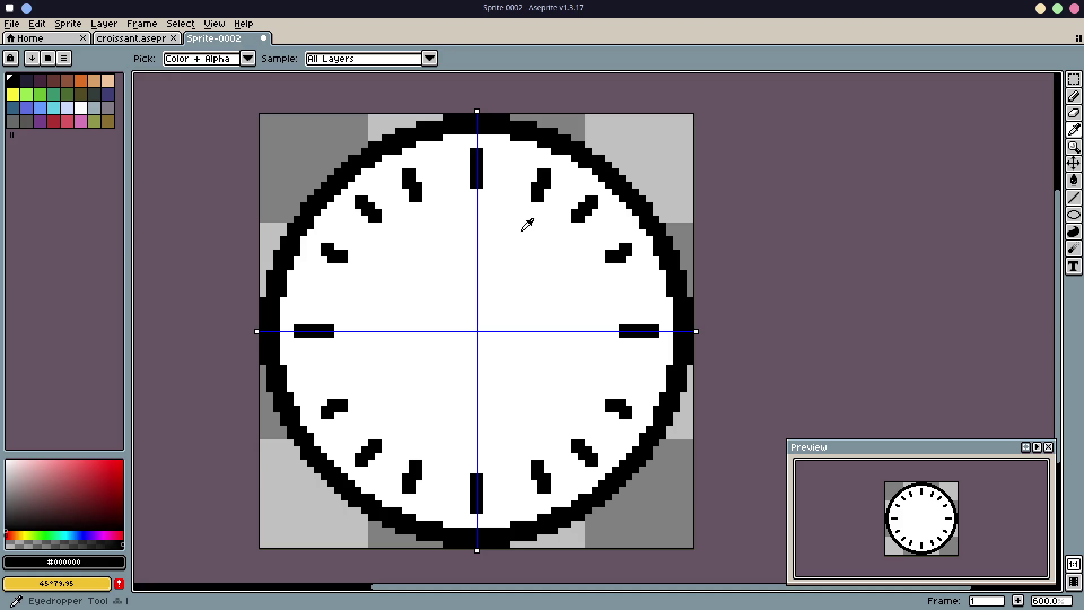
left_click(523, 237)
left_click_drag(538, 176, 545, 187)
left_click_drag(621, 251, 610, 261)
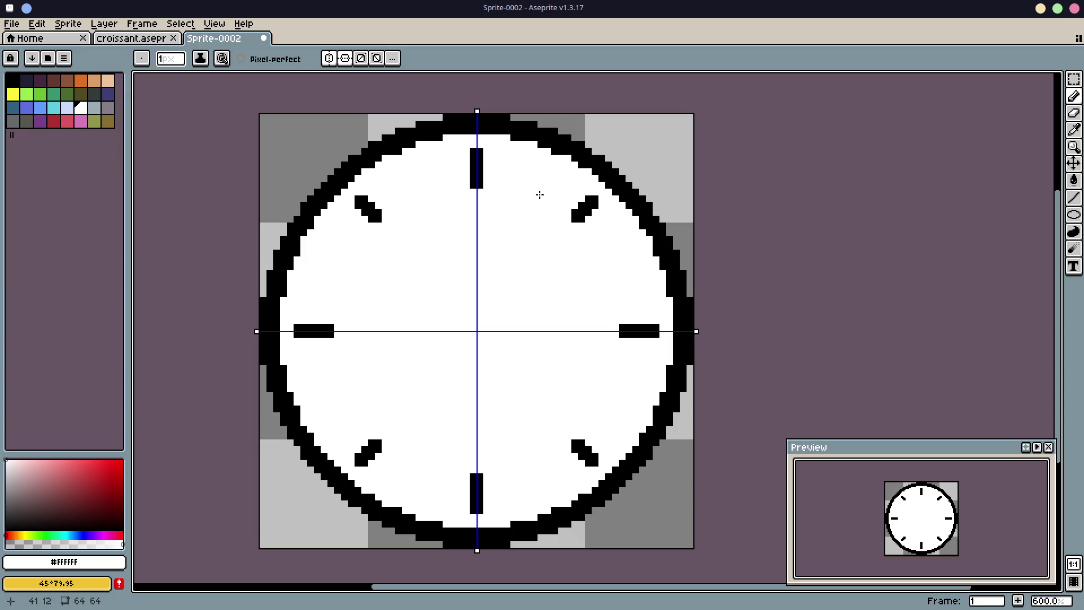
key("m")
left_click_drag(538, 182, 606, 230)
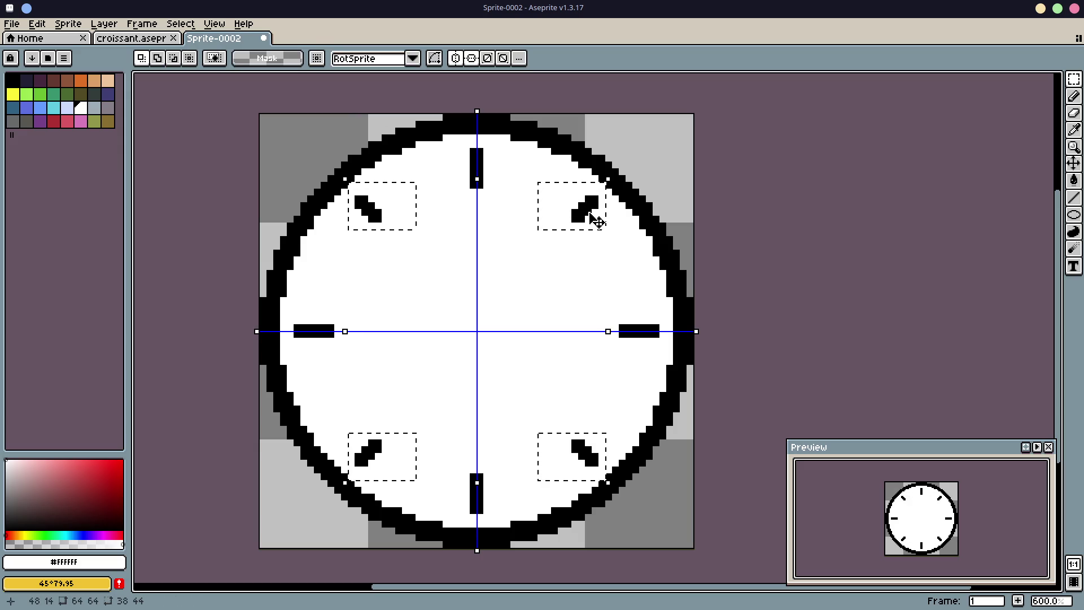
key("ctrl+d")
Step: Redraw a thicker black 1 o'clock tick, mirrored in all quadrants
key("i")
left_click(581, 215)
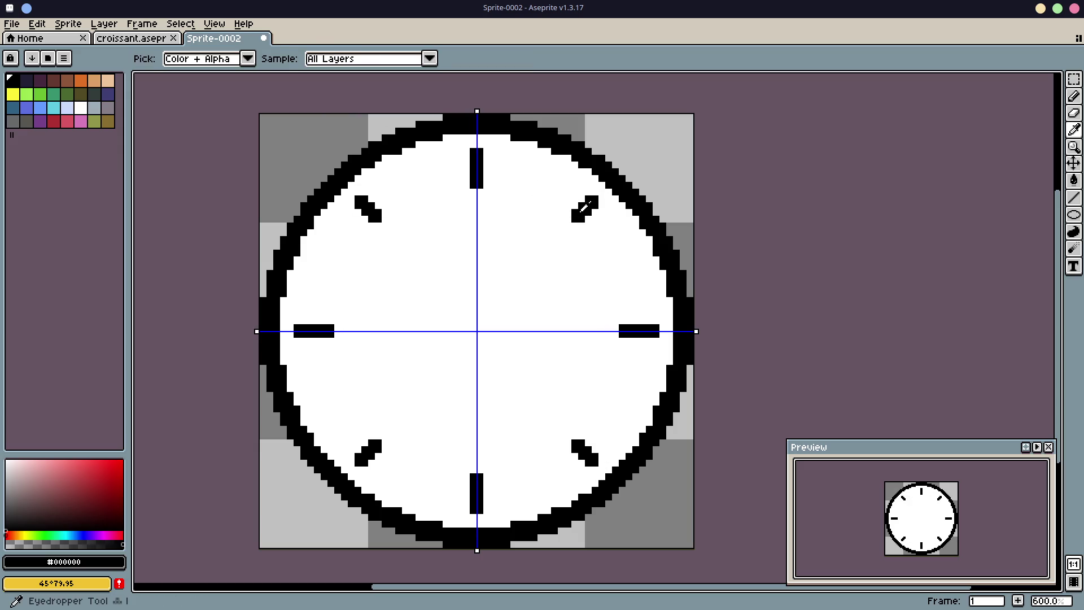
key("b")
left_click_drag(534, 197, 556, 180)
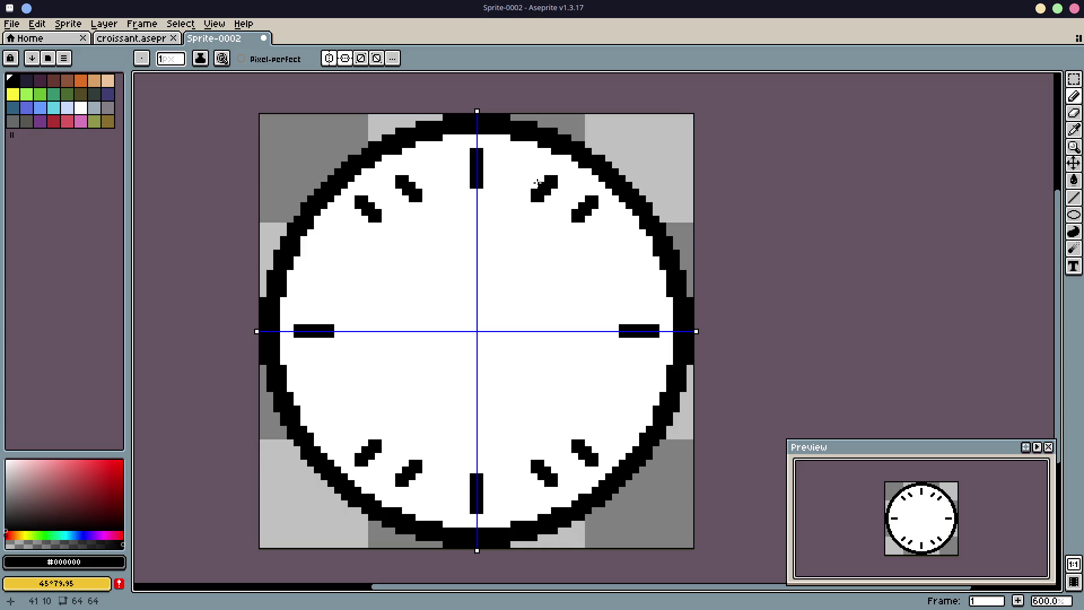
key("ctrl+z")
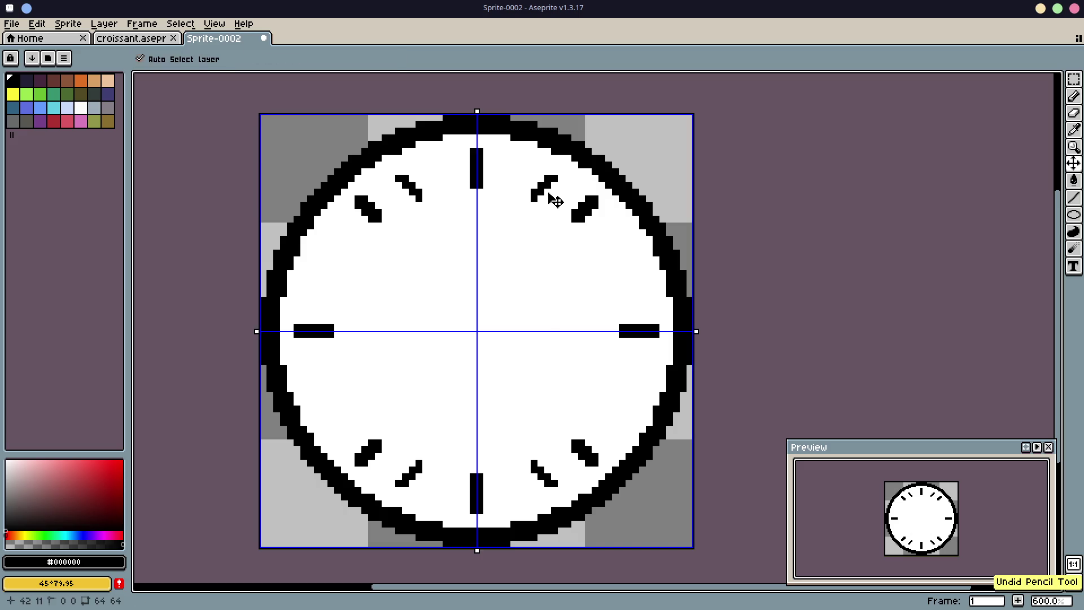
key("i")
key("b")
left_click_drag(528, 198, 550, 171)
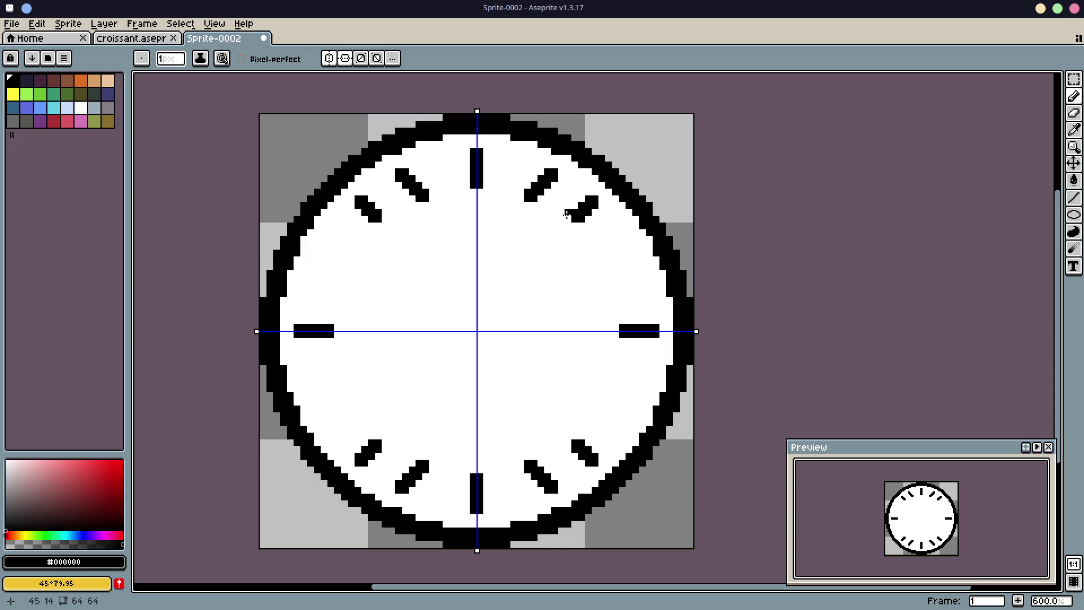
Step: Replace the old 2 o'clock tick with a new diagonal one, then select red (index 27)
left_click(569, 210, "alt")
mouse_move(579, 212)
left_mouse_down()
mouse_move(586, 201)
mouse_move(575, 222)
mouse_move(591, 210)
left_mouse_up()
left_click(542, 194, "alt")
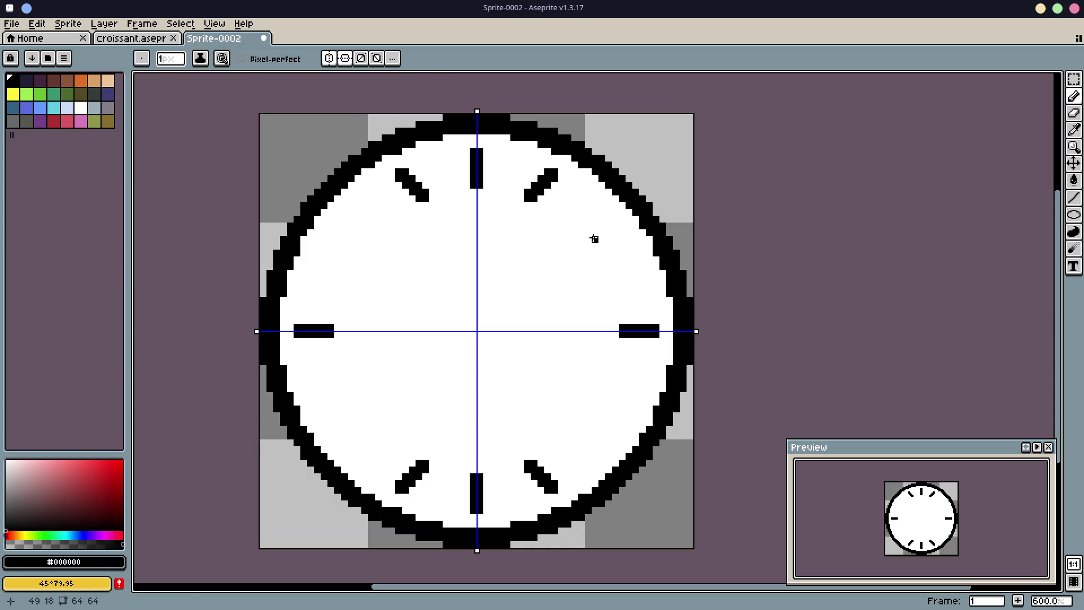
left_click_drag(594, 252, 626, 232)
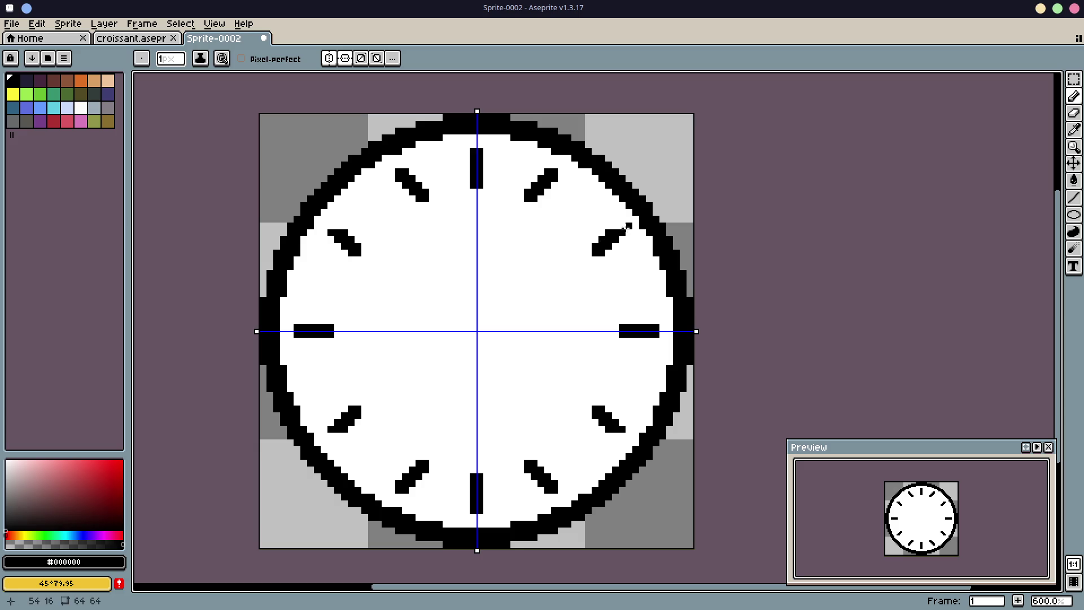
left_click(621, 226)
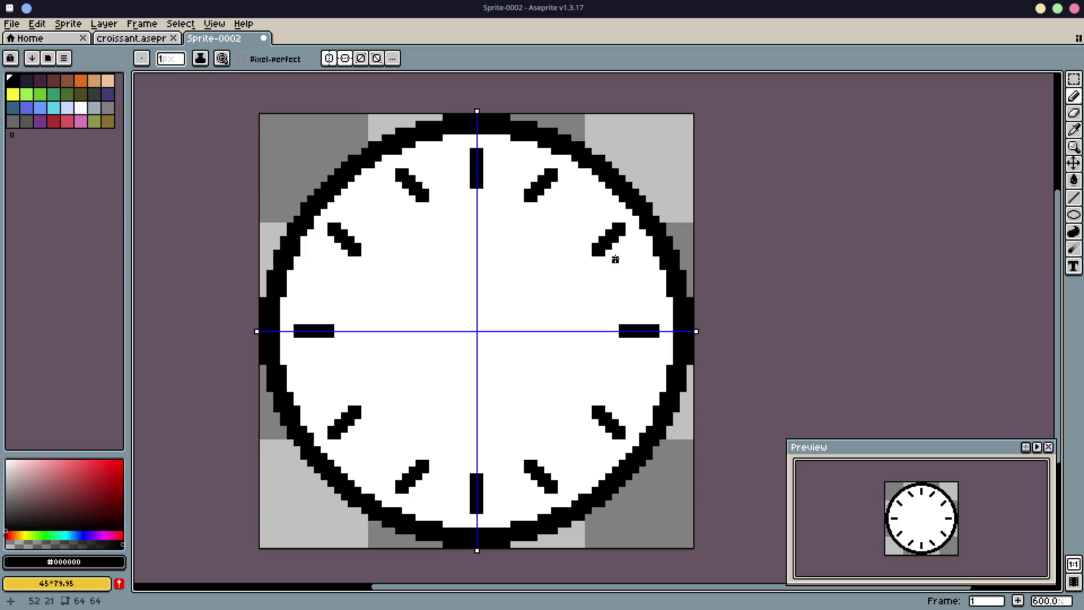
key("i")
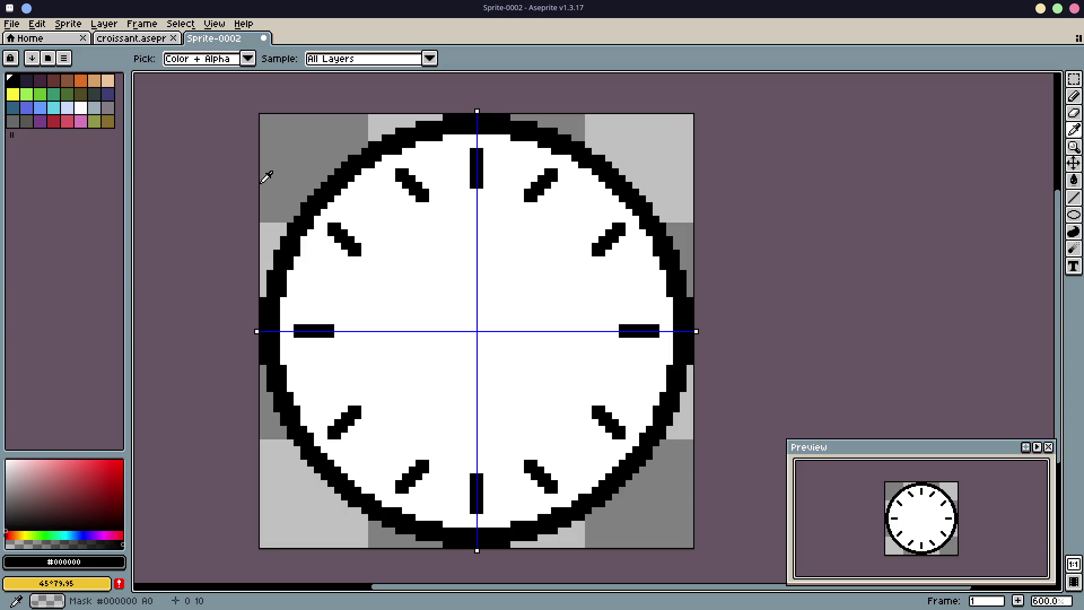
left_click(189, 184)
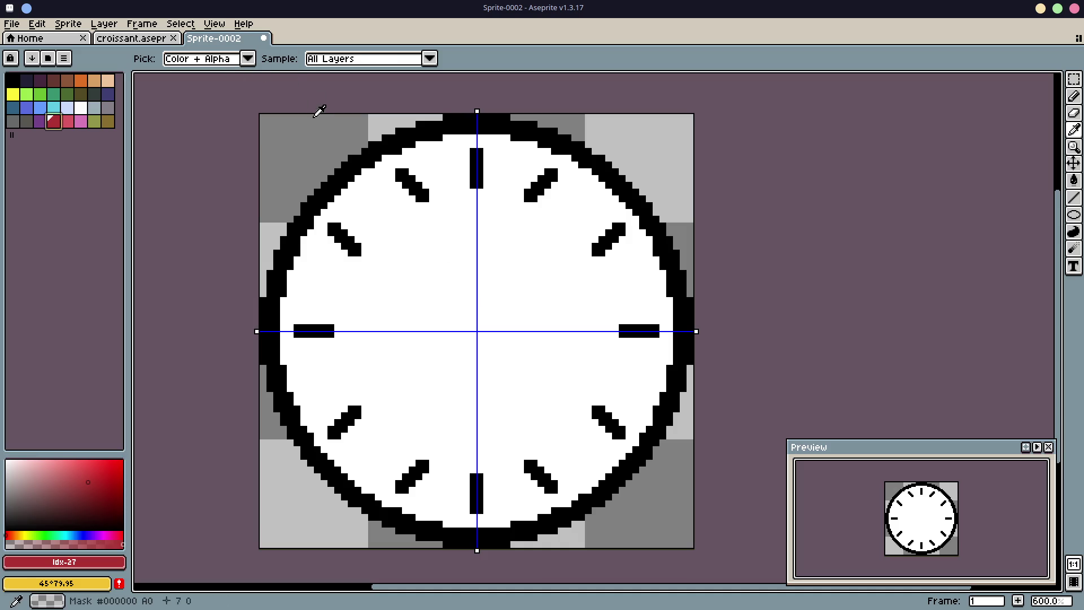
Step: Turn off both mirrorings and draw a straight red hand from the centre toward two o'clock
key("Tab")
key("Tab")
key("b")
left_click(329, 58)
left_click(345, 59)
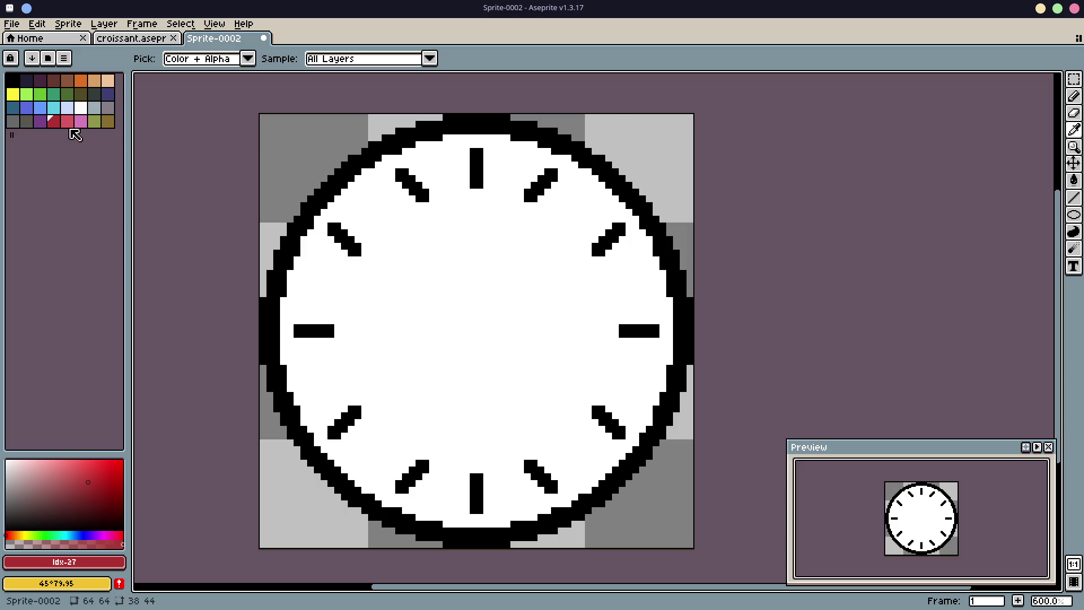
left_click(54, 120)
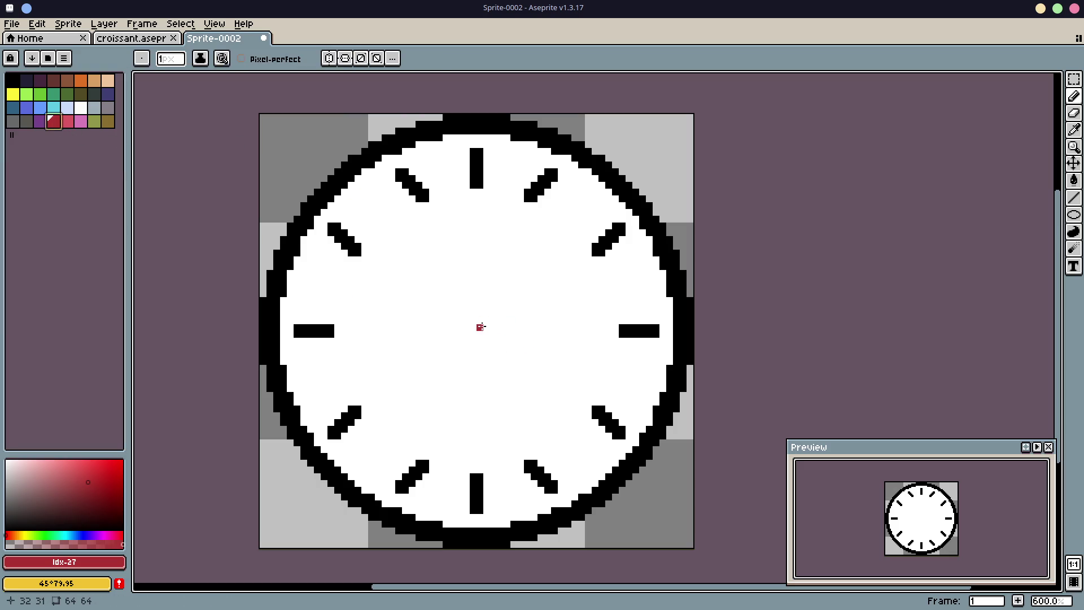
left_click_drag(480, 327, 523, 297)
key("ctrl+z")
left_click(480, 328, "shift")
key("ctrl+z")
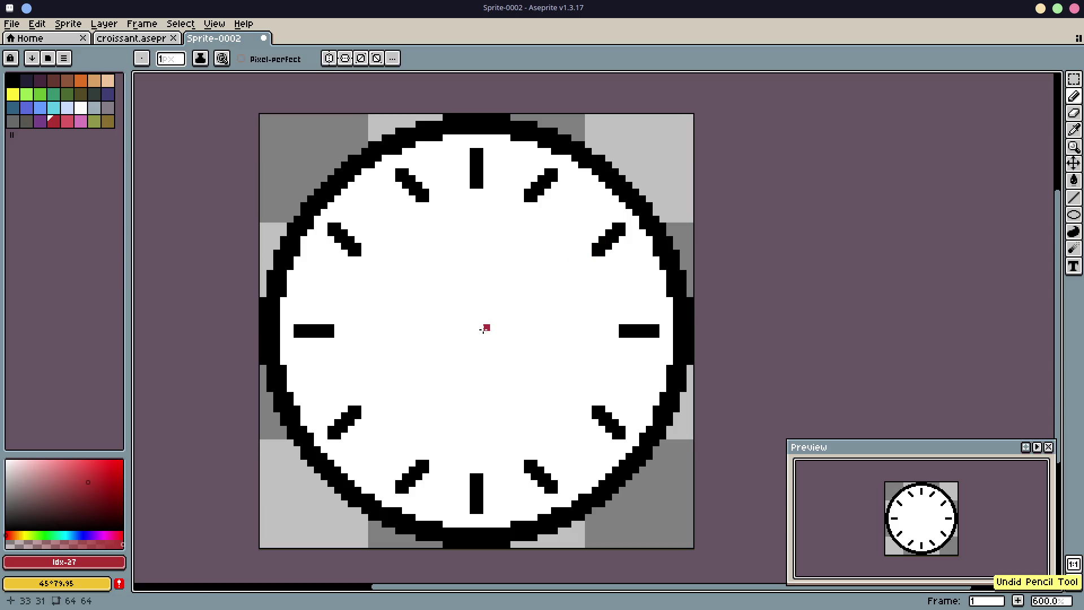
left_click(568, 247, "shift")
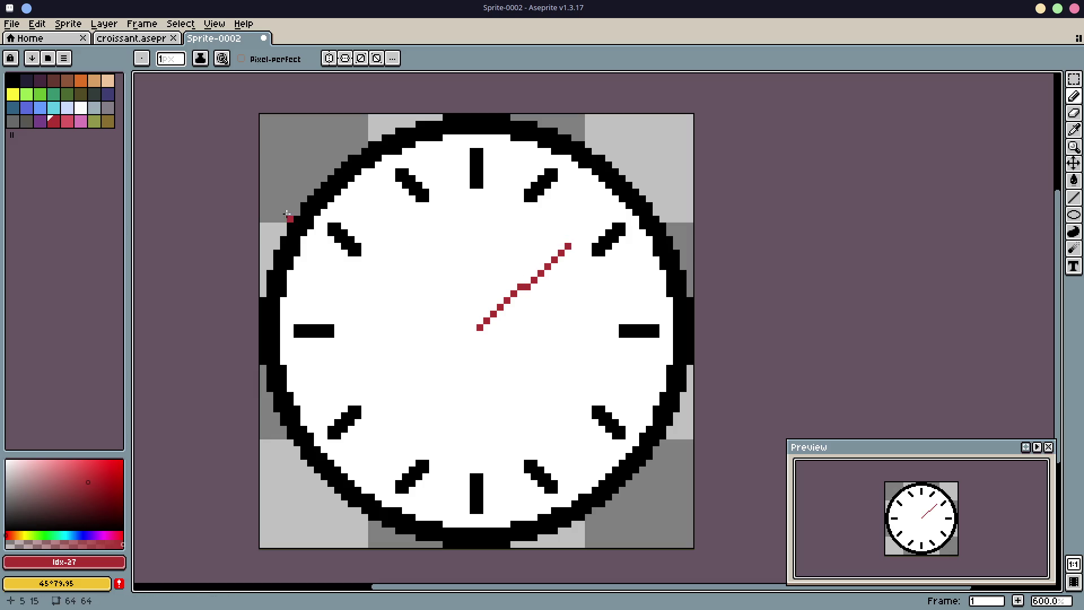
Step: Switch the drawing colour to black and set the brush size to 2
left_click(294, 220, "alt")
left_click(170, 59)
type("1")
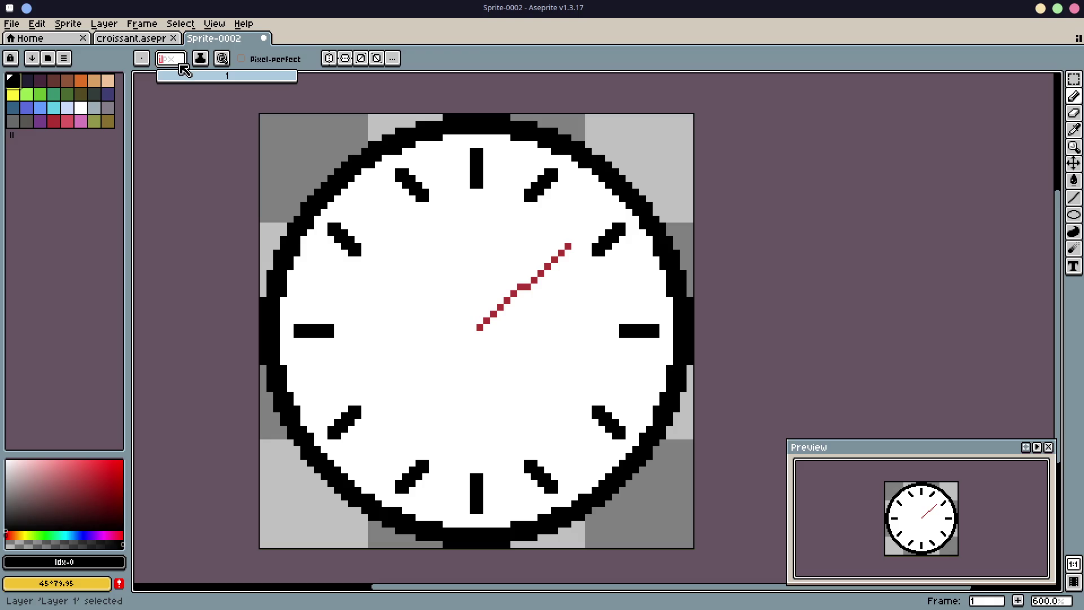
left_click(198, 79)
type("2")
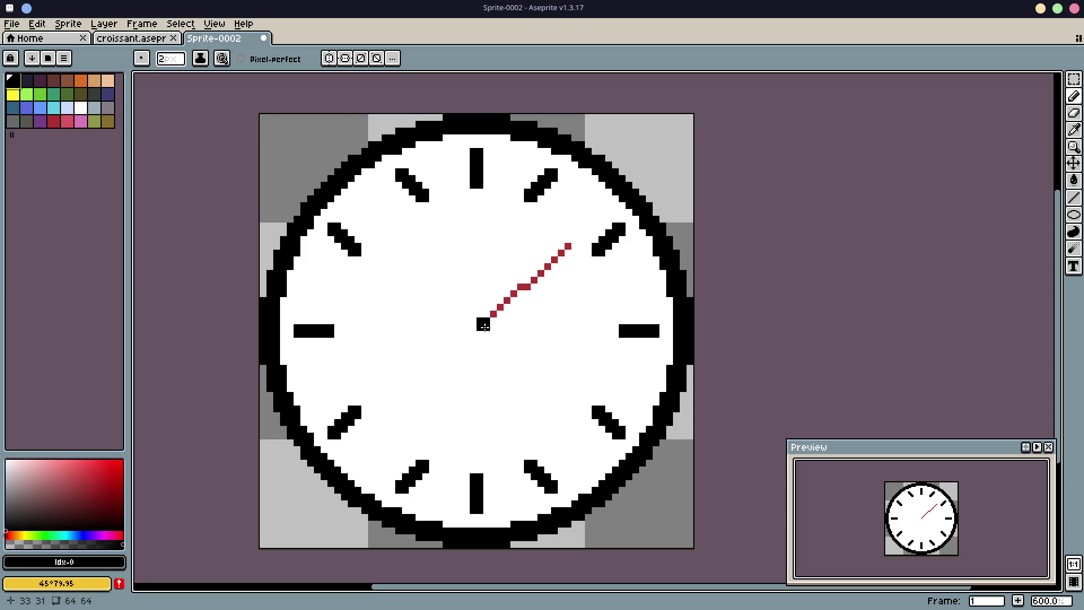
key("l")
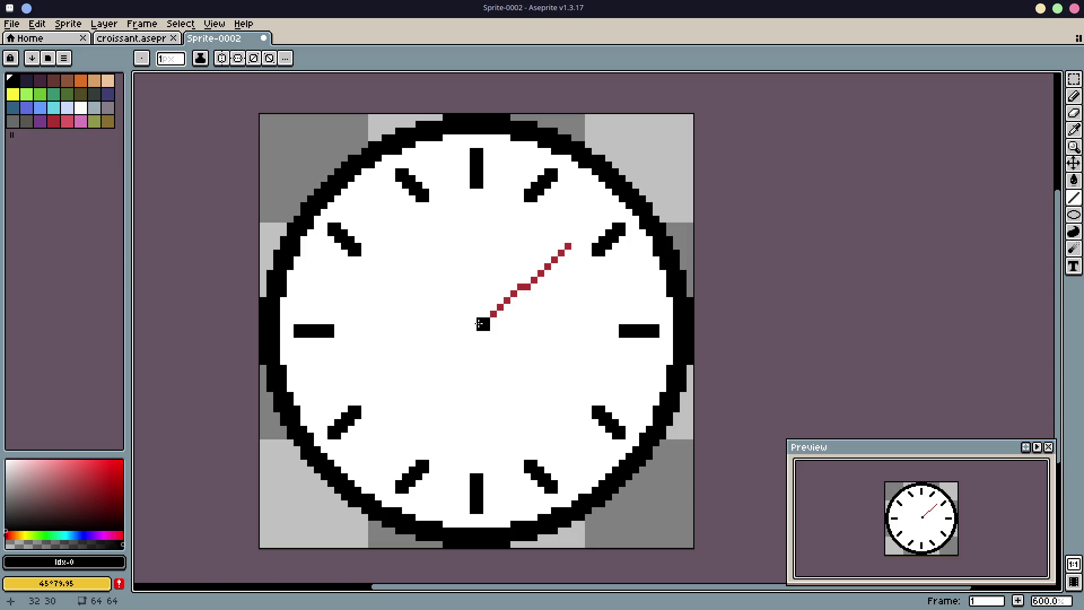
Step: Confirm a 2-pixel brush size, removing a stray test dot
left_click(175, 67)
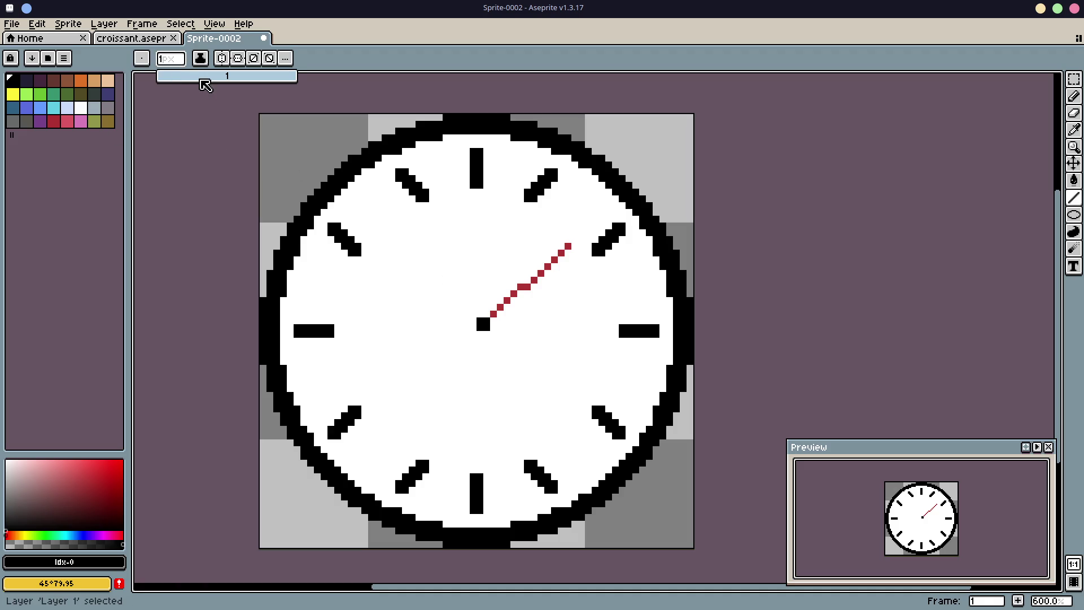
left_click(201, 79)
left_click(176, 61)
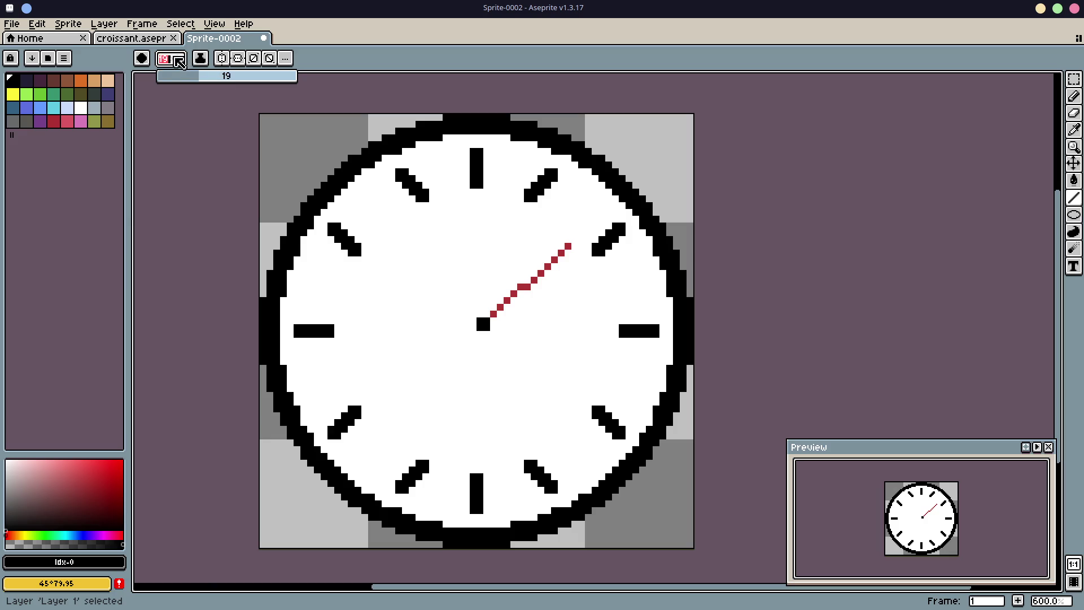
type("2")
key("Return")
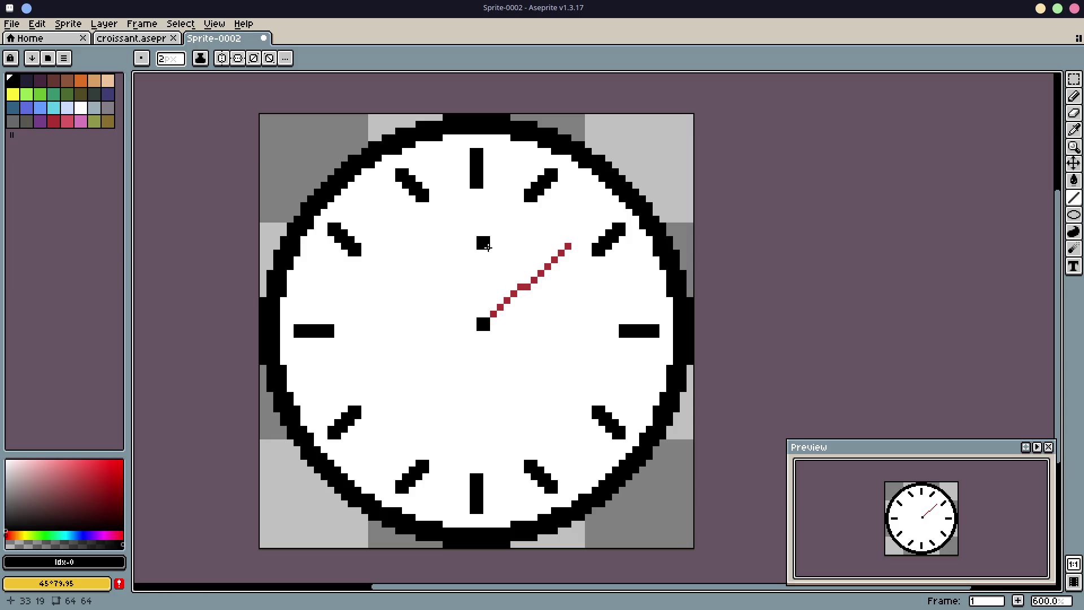
left_click(483, 222)
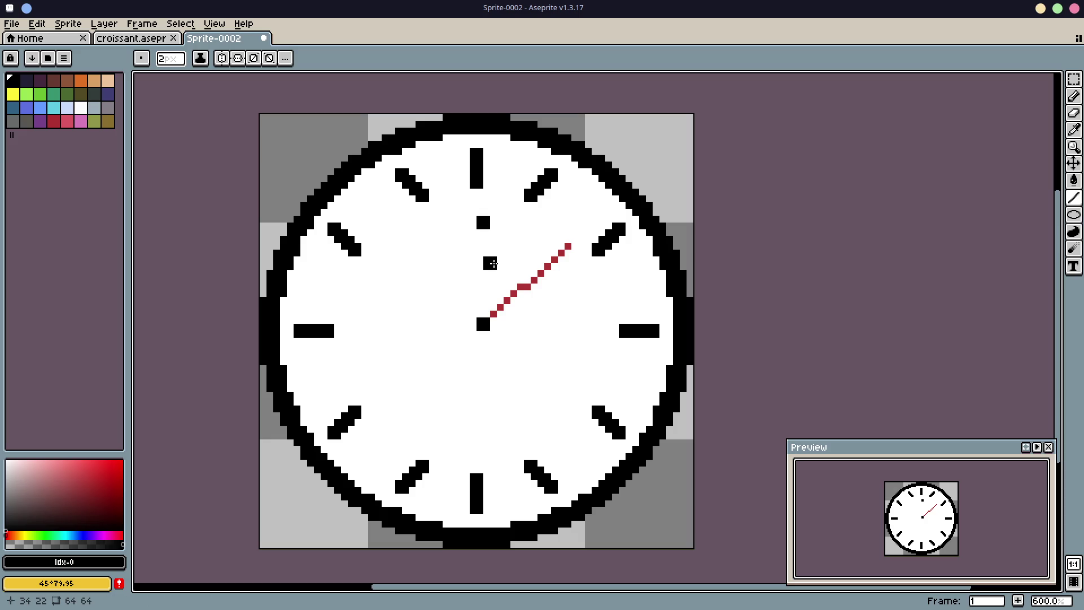
key("ctrl+z")
Step: Draw the black hour hand toward 4 o'clock and the minute hand straight down to 6
left_click(566, 400)
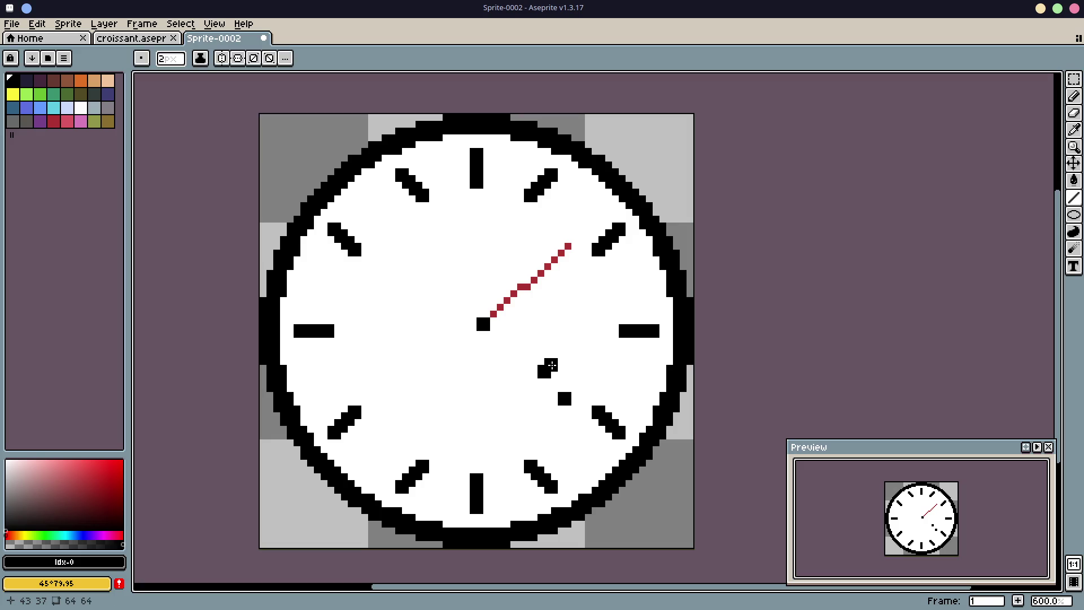
key("ctrl+z")
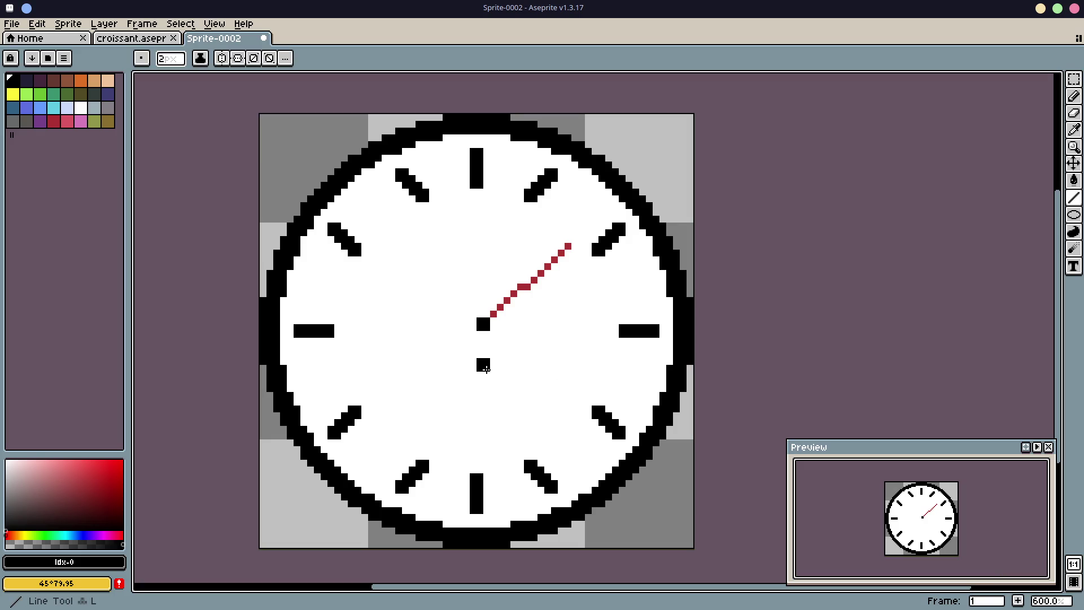
mouse_move(482, 324)
left_mouse_down("shift")
mouse_move(566, 407)
mouse_move(564, 422)
mouse_move(556, 390)
mouse_move(547, 402)
left_mouse_up("shift")
left_click_drag(484, 346, 478, 448)
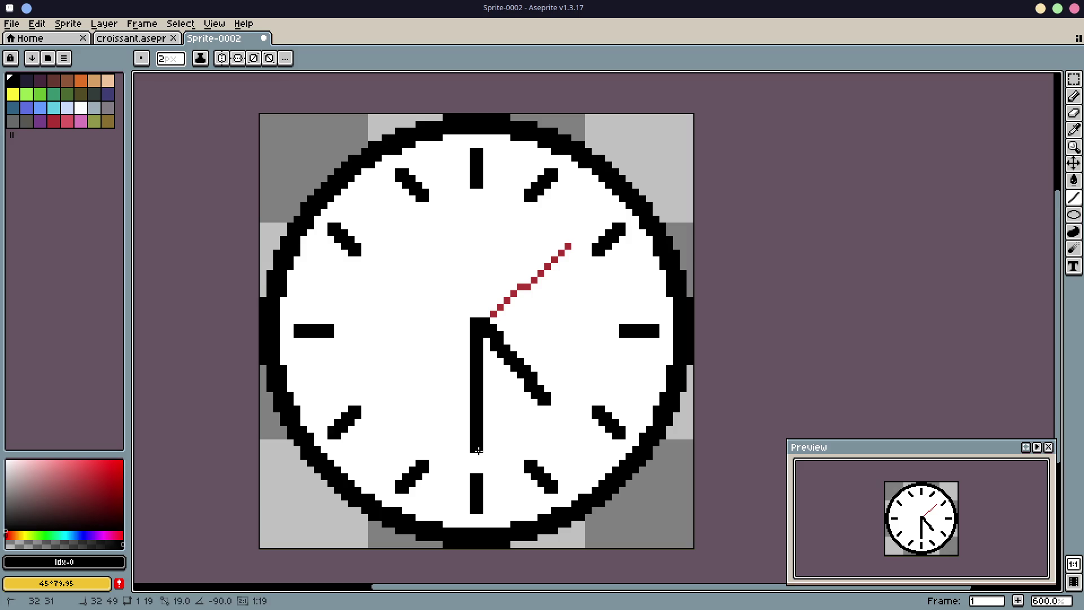
left_click_drag(479, 450, 479, 450)
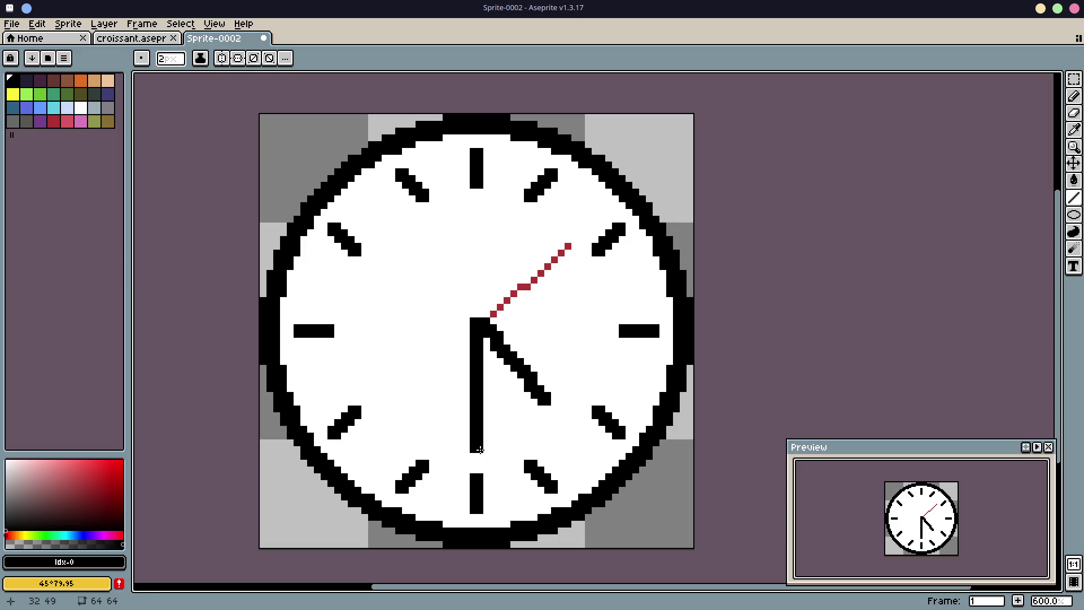
Step: Save the sprite as clock.aseprite
key("ctrl+s")
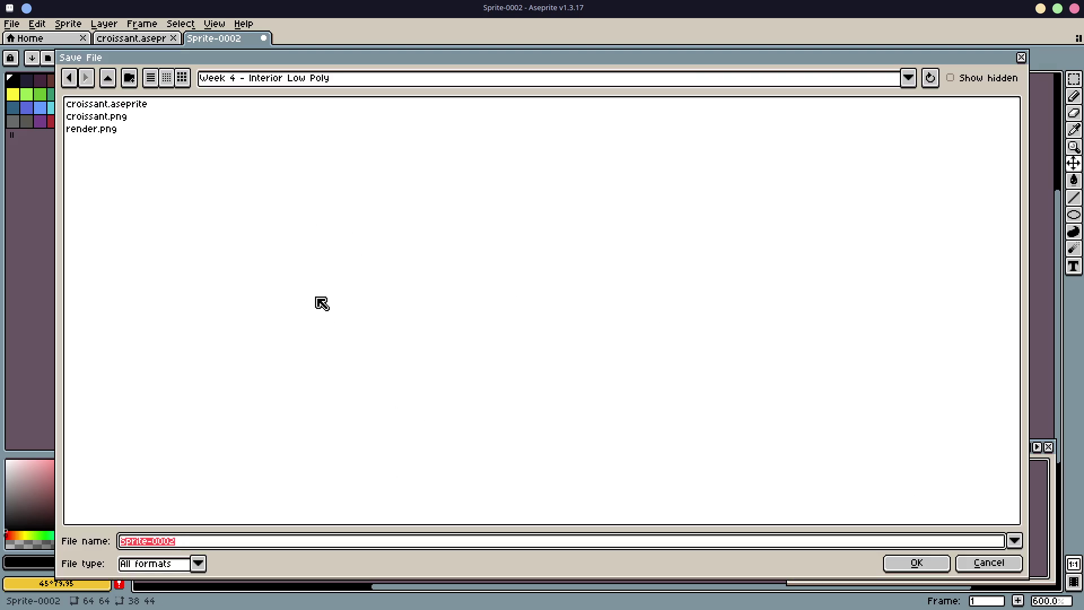
type("clock.")
key("Return")
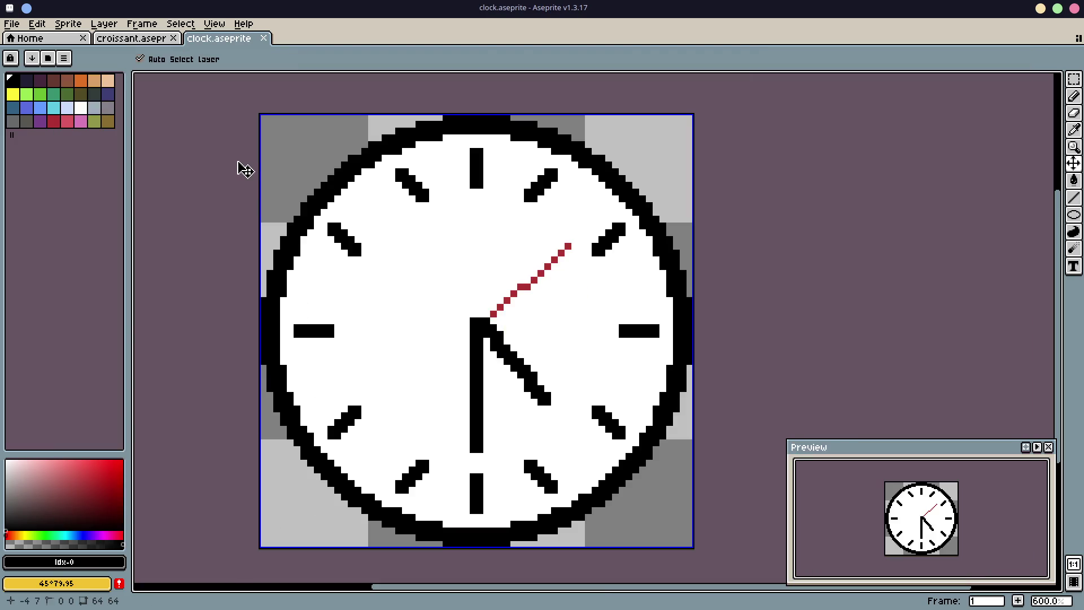
Step: Erase the stray black pixel at the clock centre with a 1-pixel brush and save again
key("b")
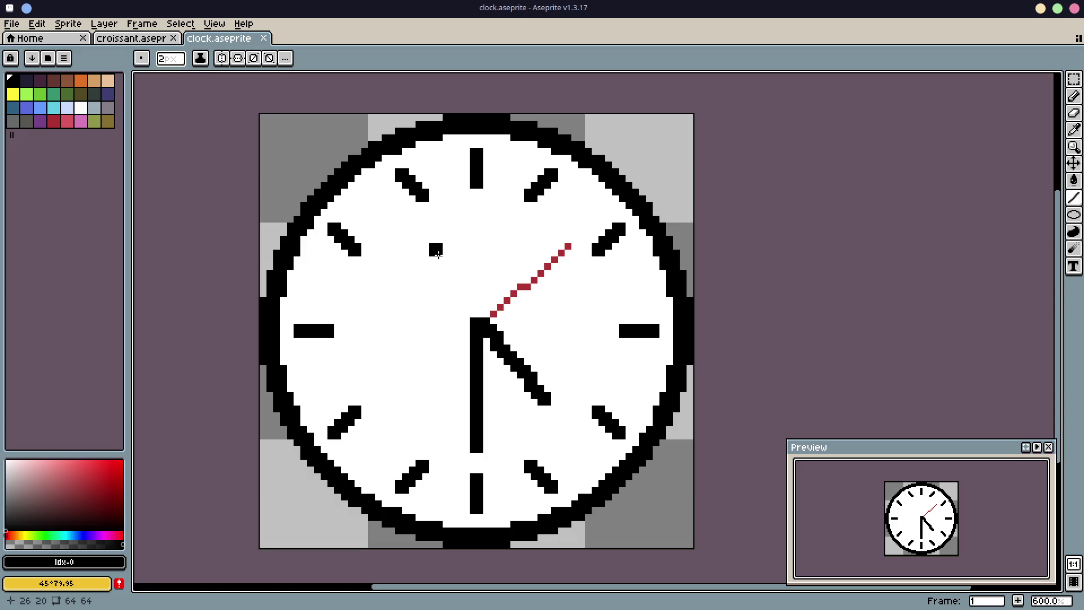
key("i")
left_click(477, 302)
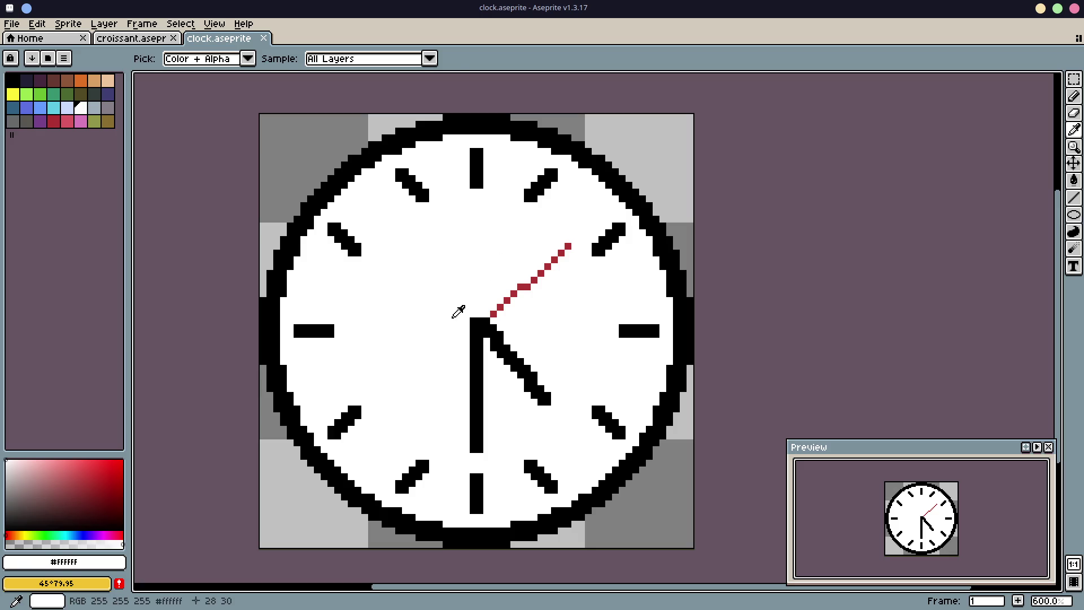
key("e")
left_click(474, 321)
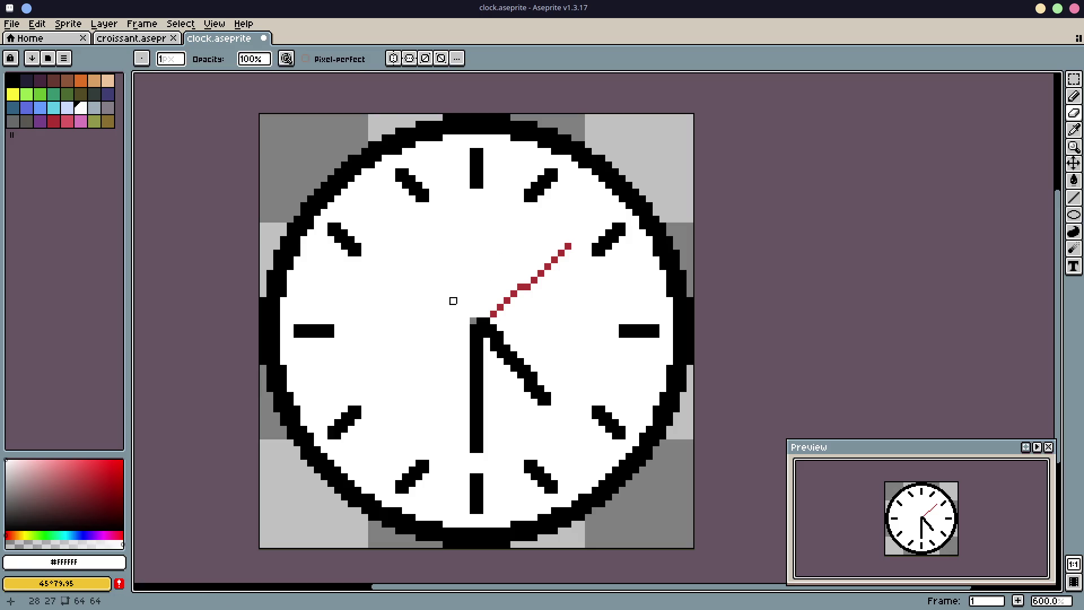
key("i")
key("b")
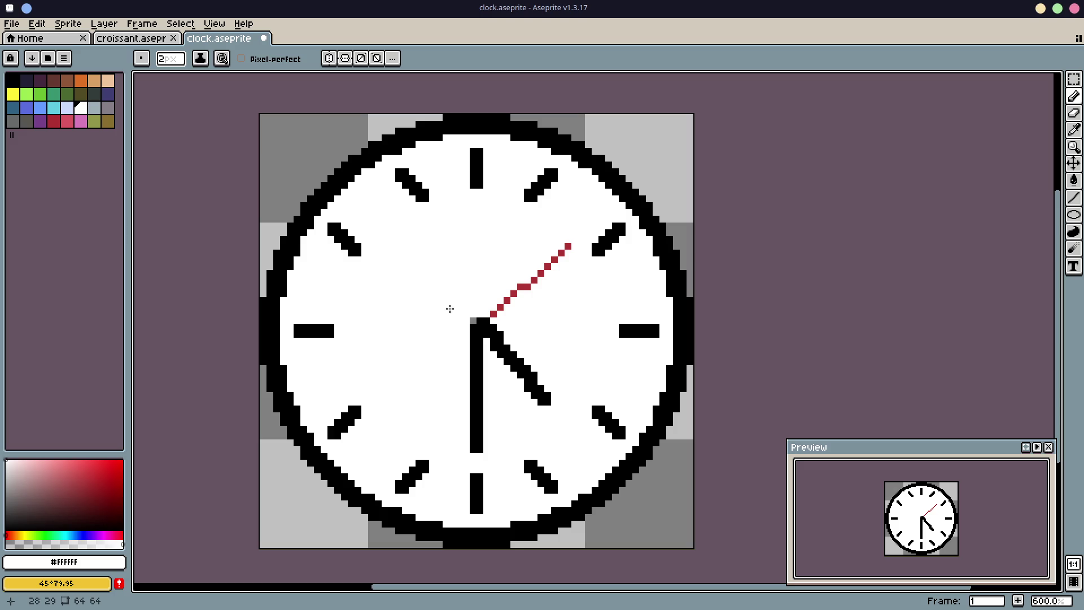
left_click(169, 62)
key("Return")
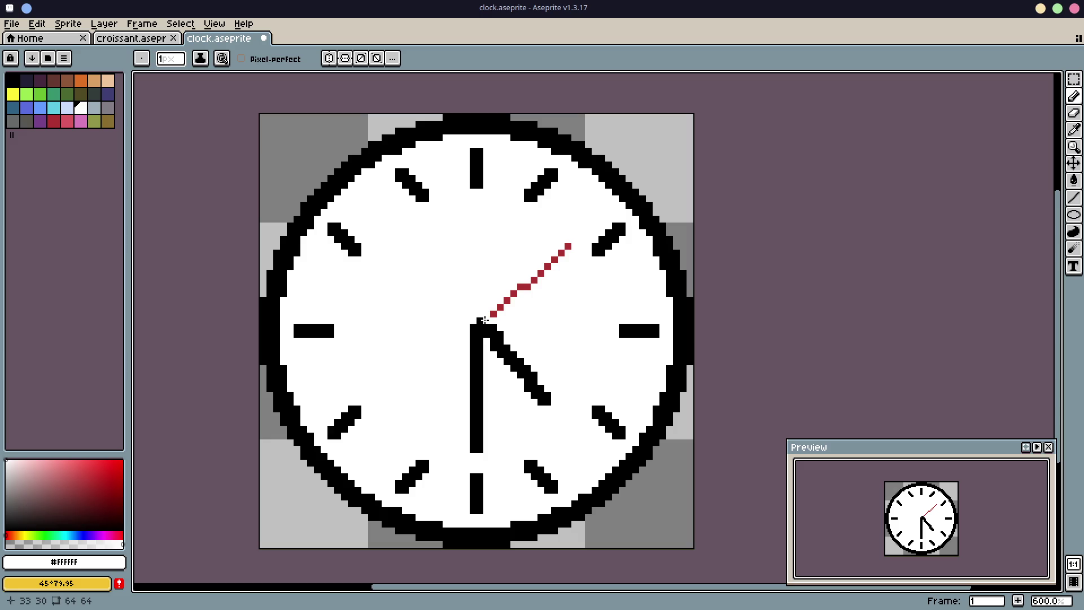
left_click(472, 320)
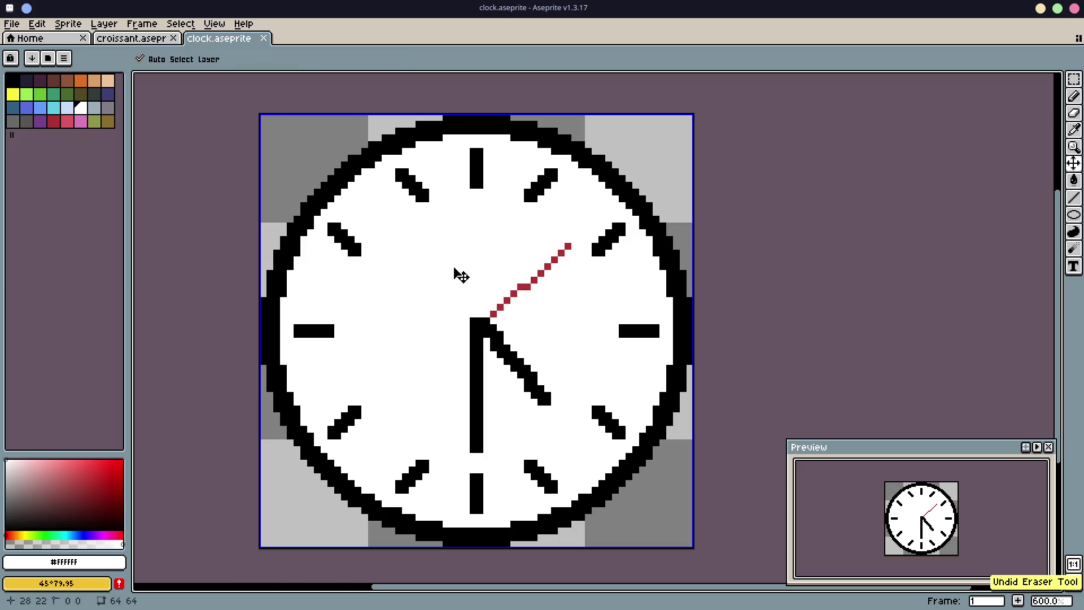
key("ctrl+z")
key("ctrl+s")
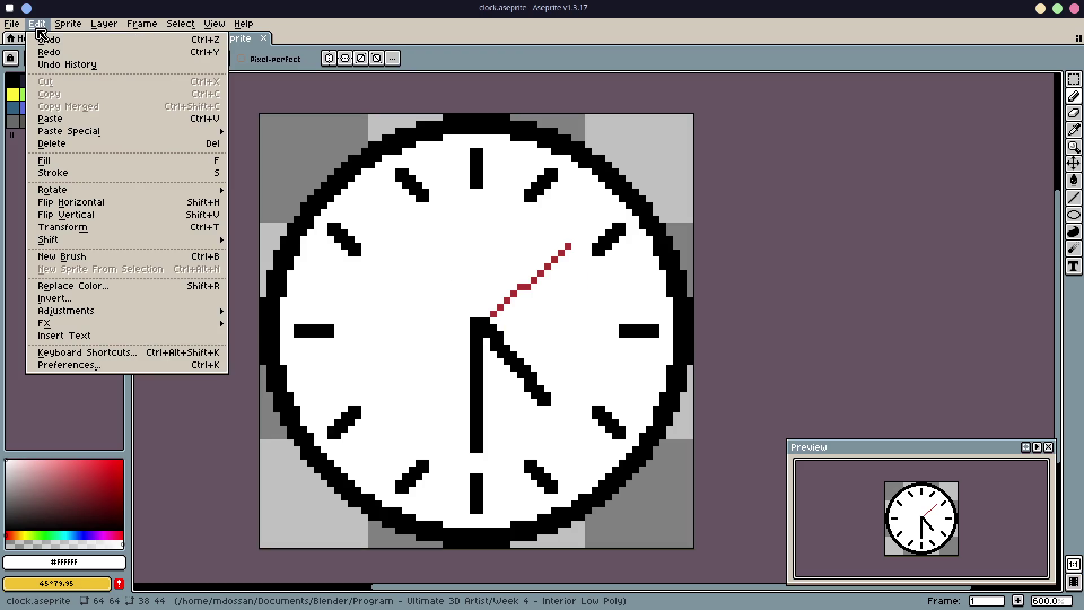
Step: Export the clock face as clock.png and return to Blender
mouse_move(68, 131)
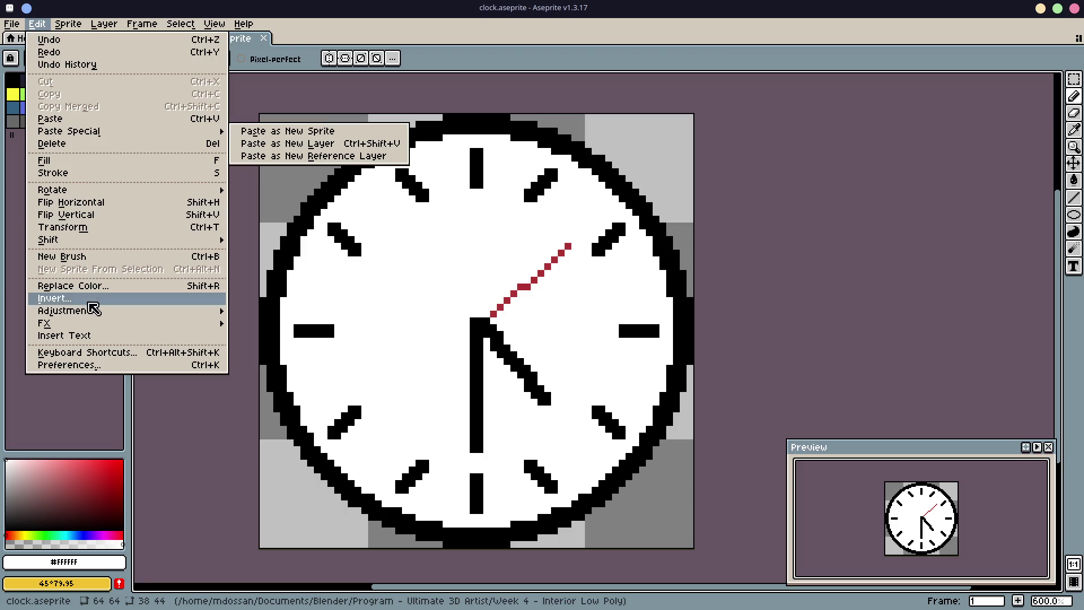
mouse_move(73, 325)
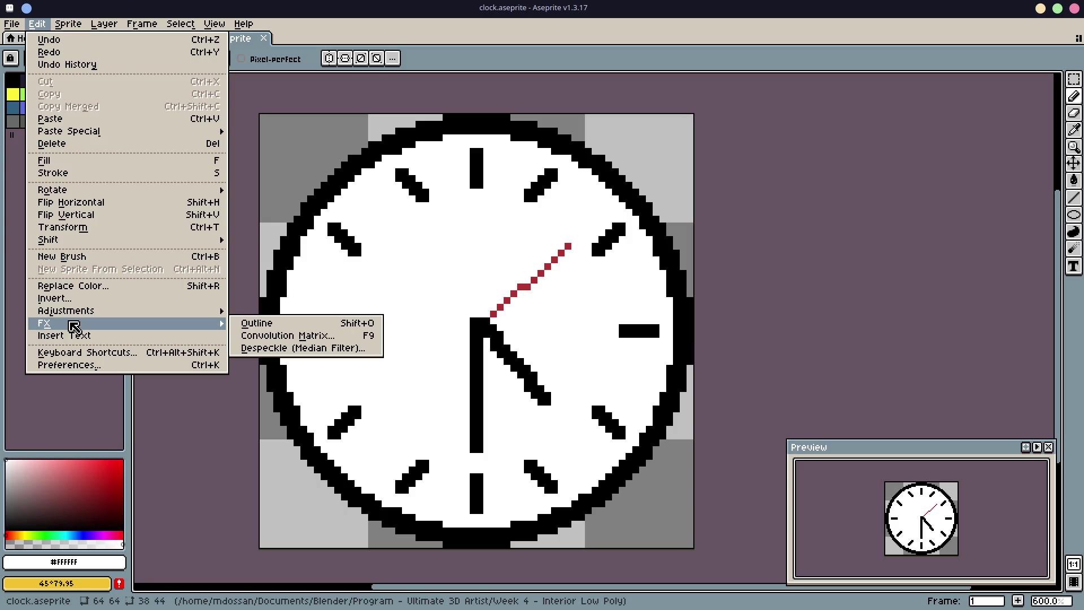
mouse_move(11, 24)
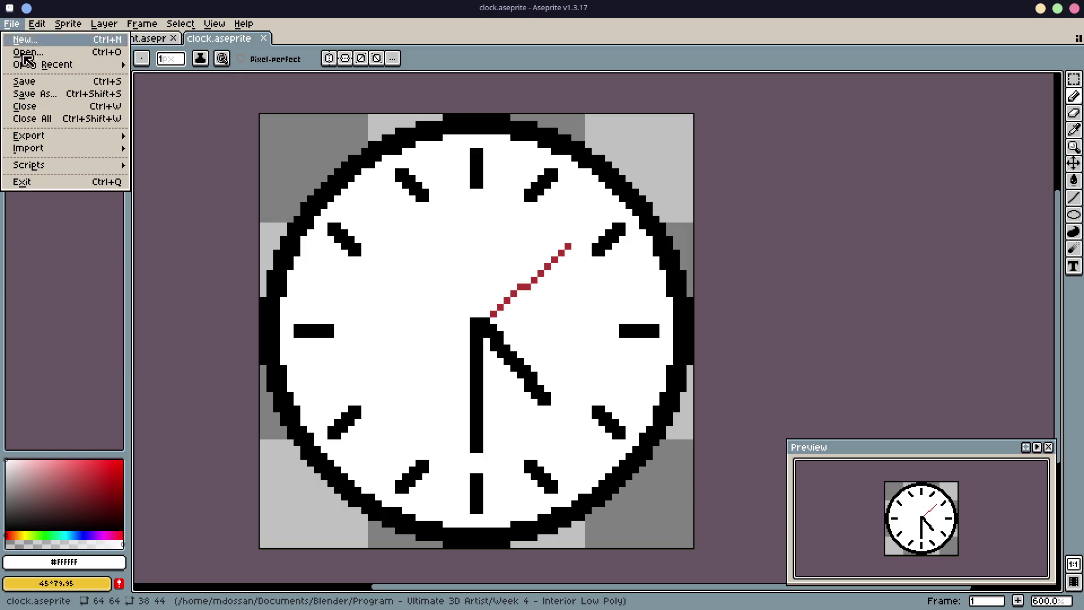
left_click(139, 137)
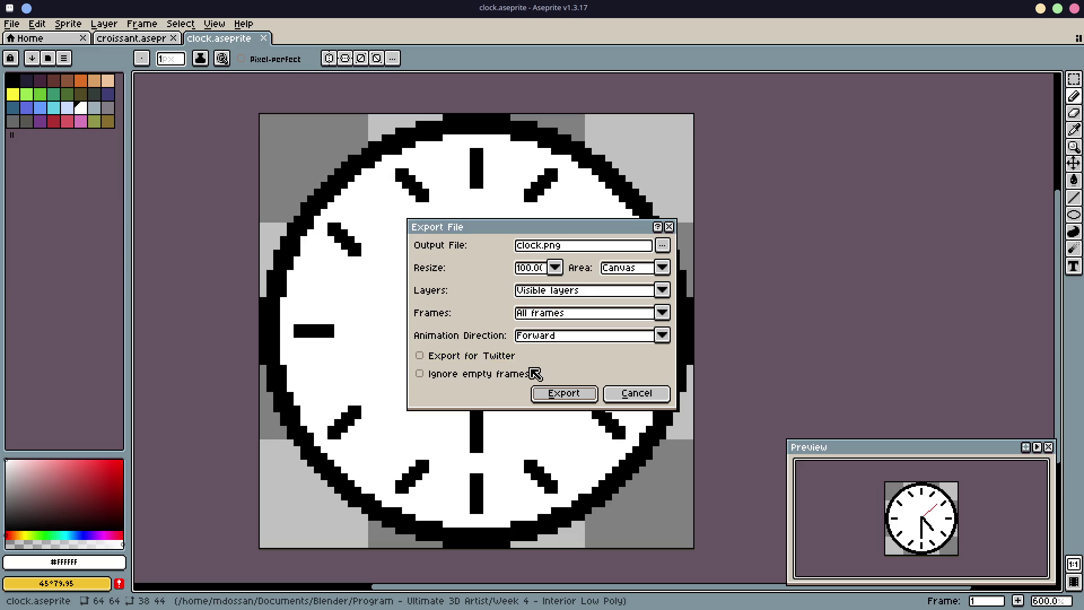
left_click(562, 401)
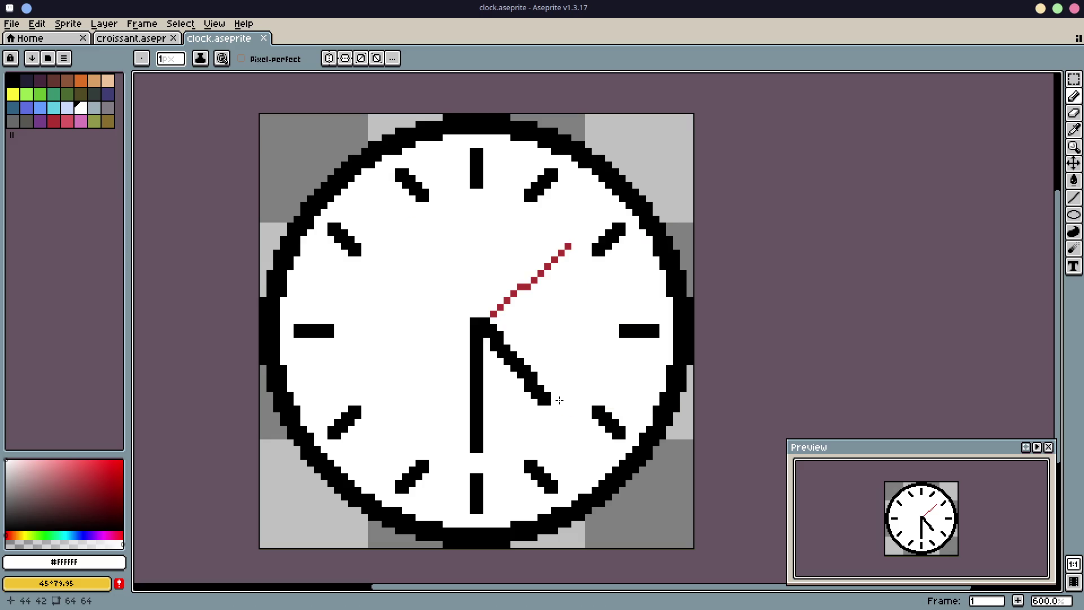
key("alt+Tab")
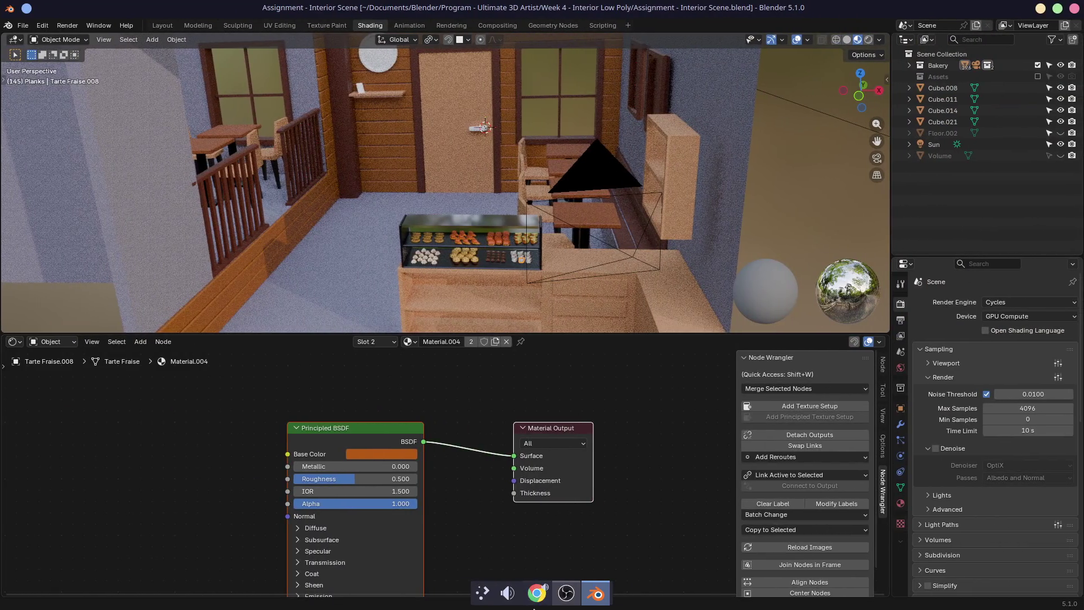
Step: Select the wall clock cylinder and frame it in an enlarged 3D viewport
scroll(483, 390, "left", 2)
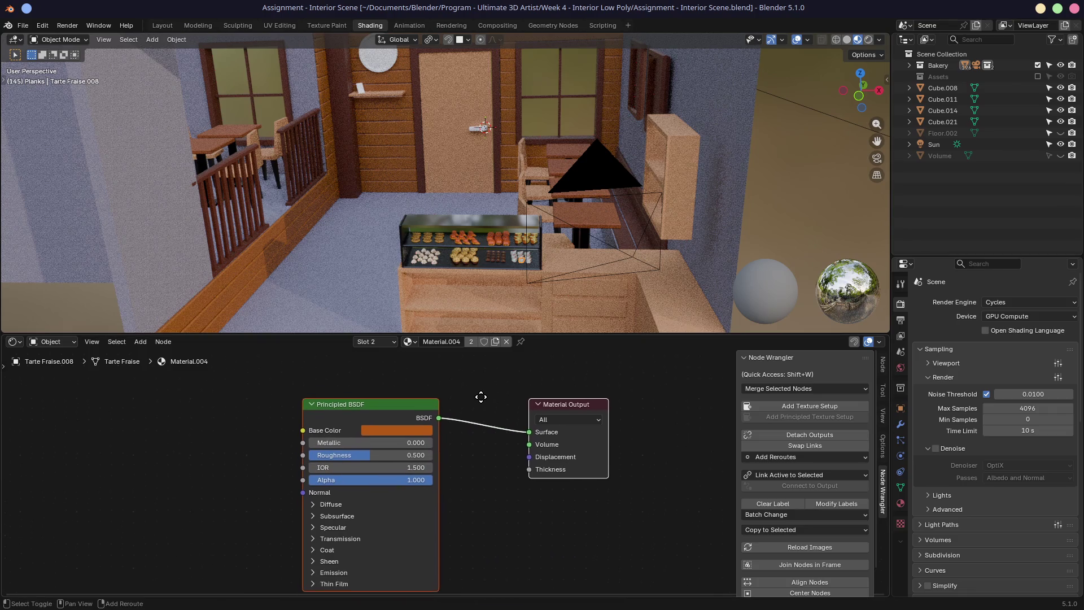
left_click(375, 66)
key("KP_Decimal")
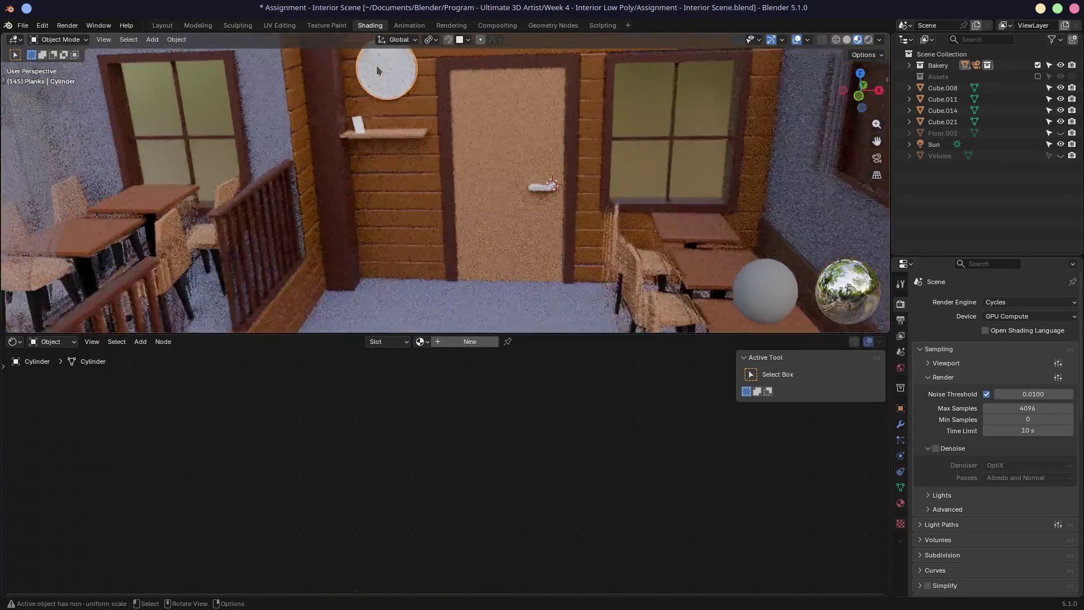
middle_click_drag(361, 122, 407, 220)
mouse_move(567, 333)
left_mouse_down()
mouse_move(557, 377)
mouse_move(566, 407)
left_mouse_up()
scroll(483, 326, "down", 3)
mouse_move(484, 326)
middle_mouse_down()
mouse_move(433, 339)
mouse_move(279, 332)
mouse_move(416, 336)
middle_mouse_up()
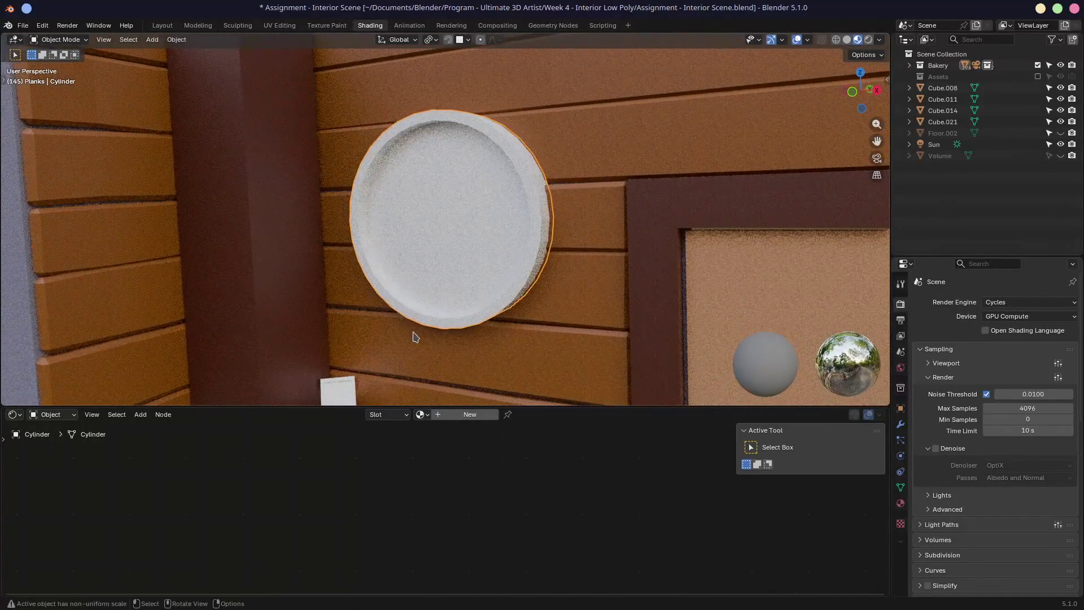
Step: Create a new clock material with an image texture node loading clock.png
left_click(449, 415)
left_click_drag(550, 407, 548, 302)
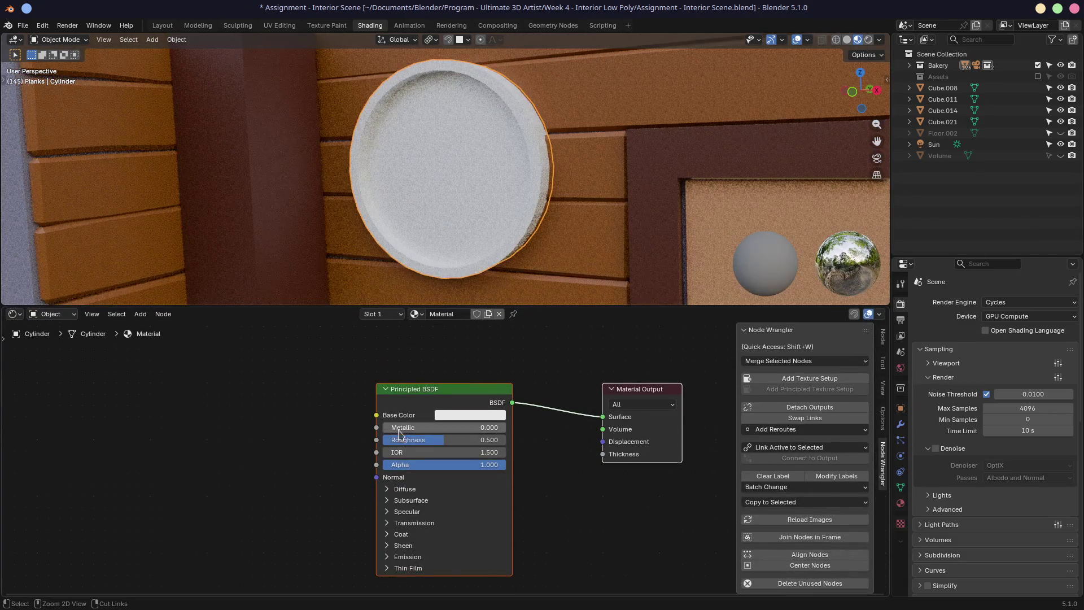
left_click(415, 395)
key("ctrl+t")
middle_click_drag(293, 387, 434, 373)
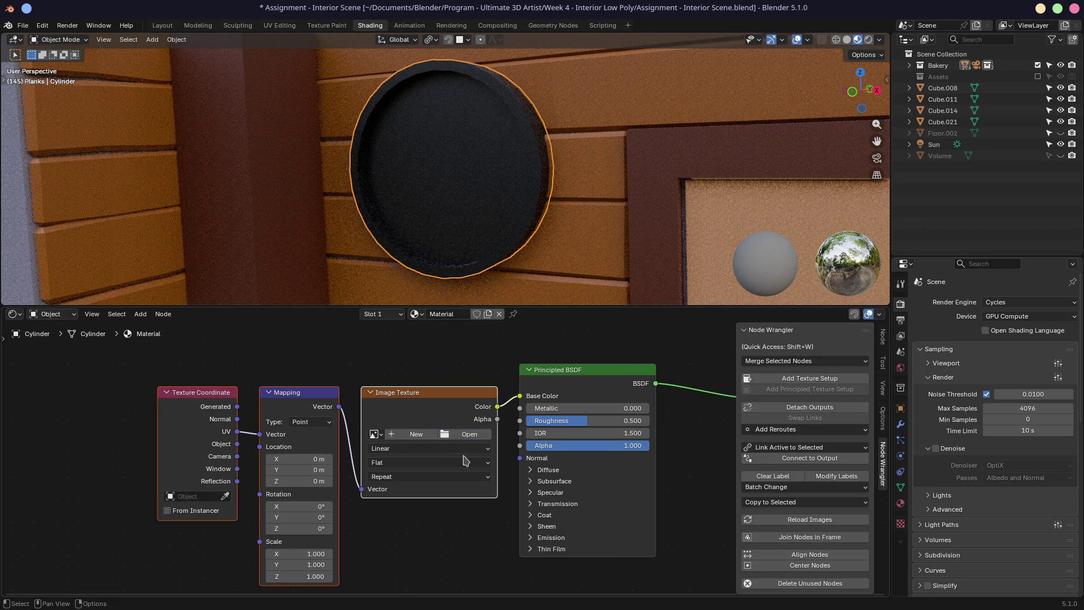
left_click(468, 434)
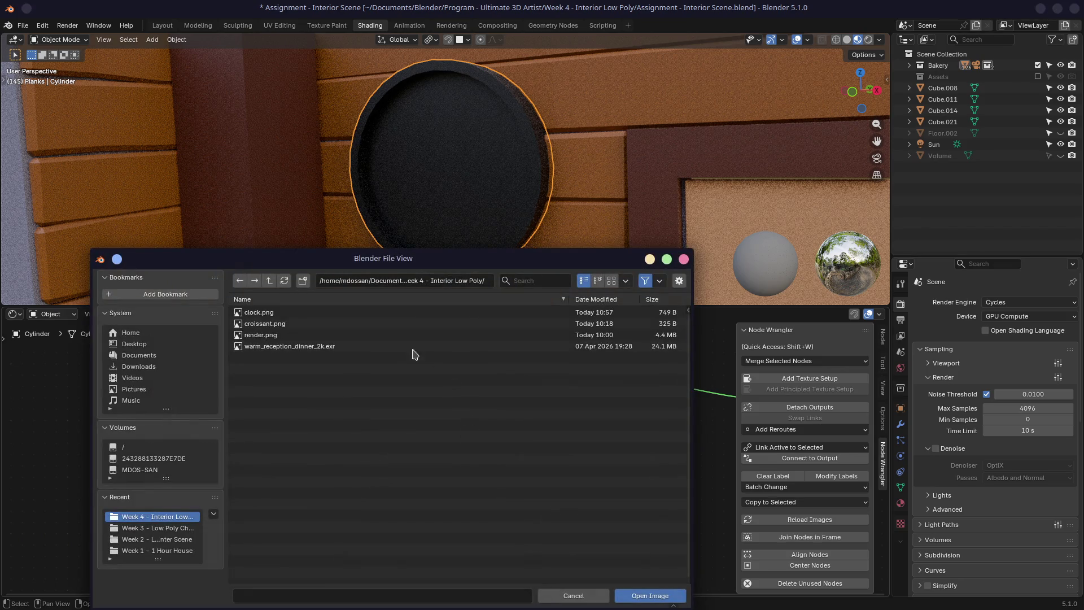
double_click(314, 312)
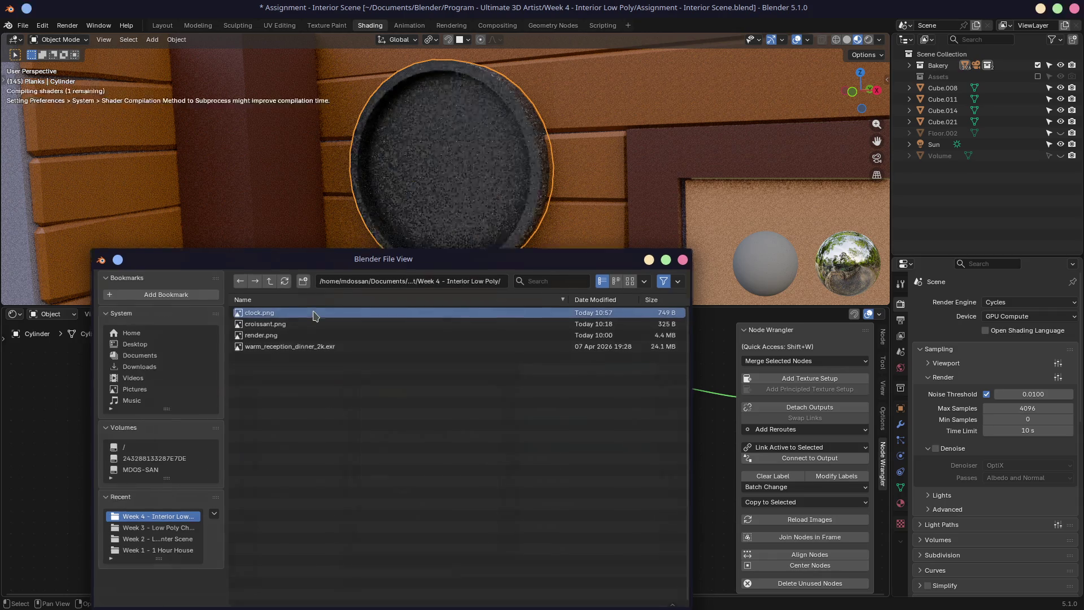
Step: Inspect the textured clock from a few angles and switch to the UV Editing workspace
middle_click_drag(461, 185, 490, 110)
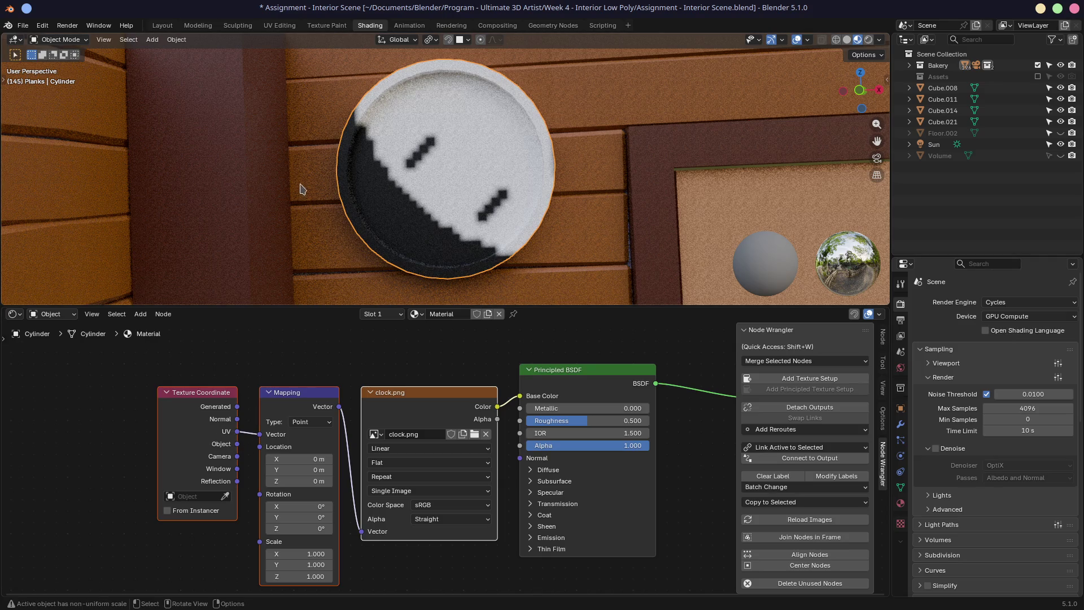
middle_click_drag(446, 162, 466, 151)
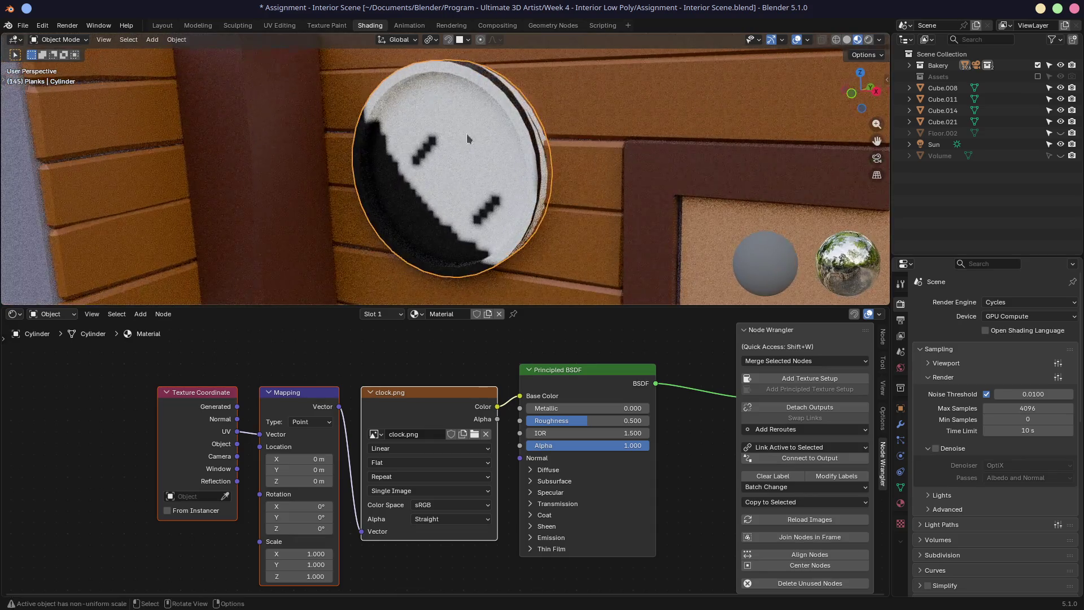
left_click(278, 25)
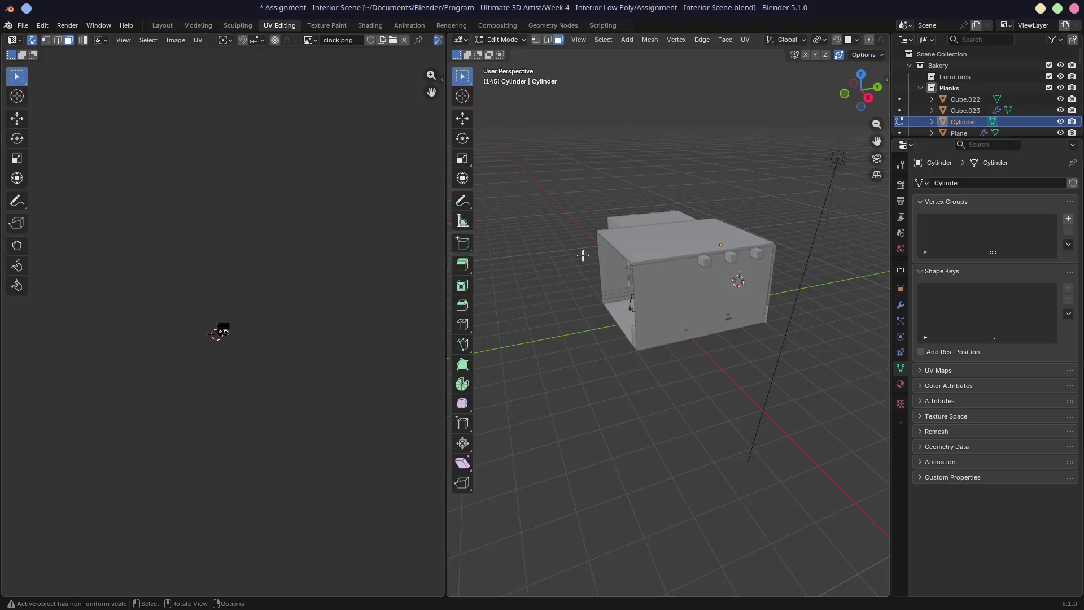
Step: Frame the clock disc face-on in Material Preview shading
key("KP_Decimal")
key("shift+KP_7")
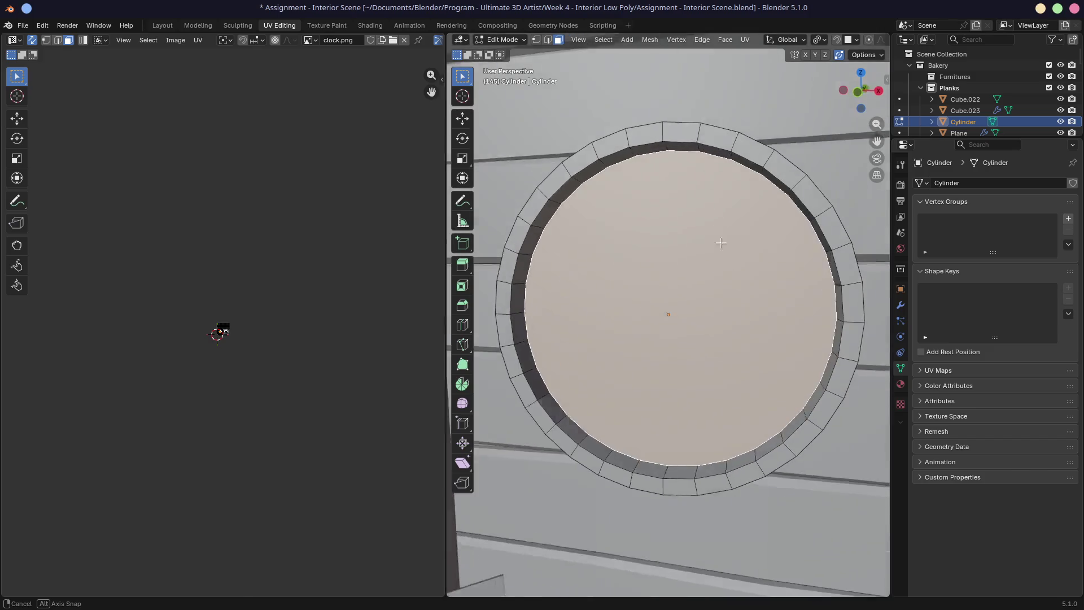
scroll(230, 349, "up", 5)
scroll(232, 350, "up", 4)
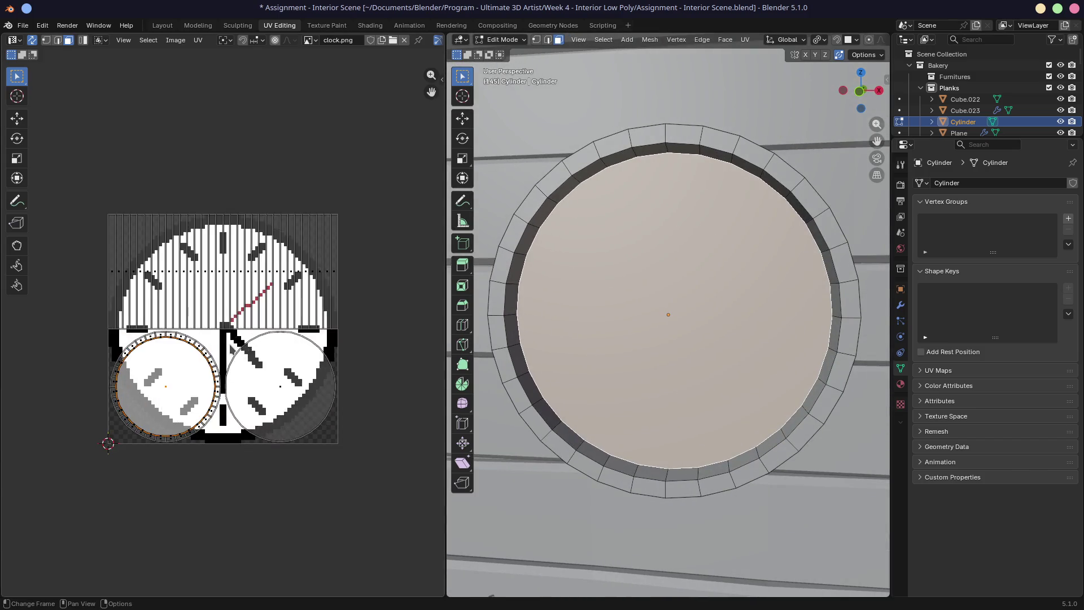
scroll(268, 376, "down", 2)
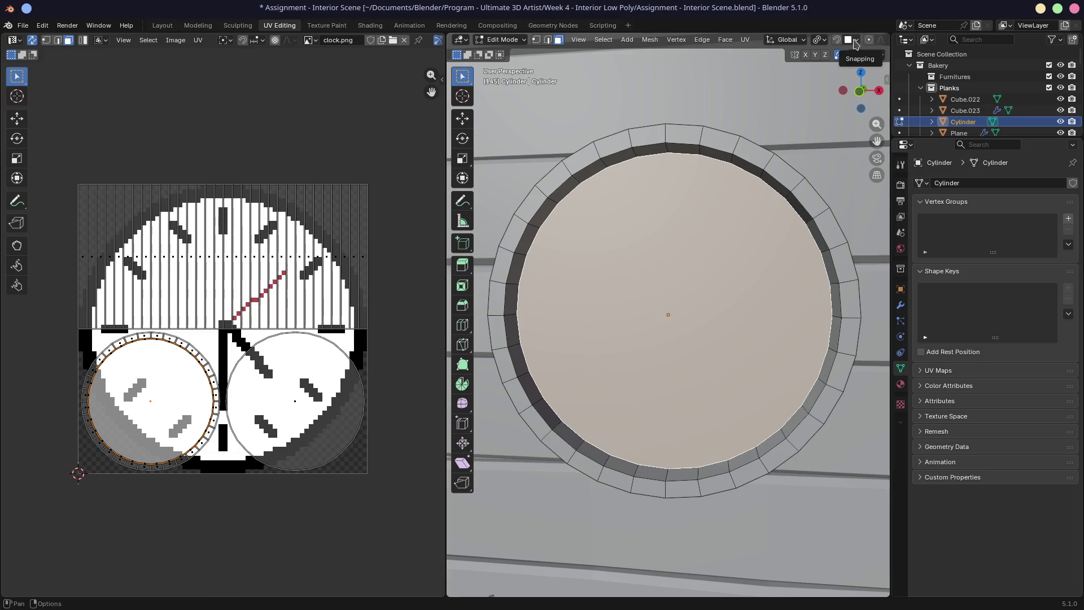
scroll(855, 43, "down", 5)
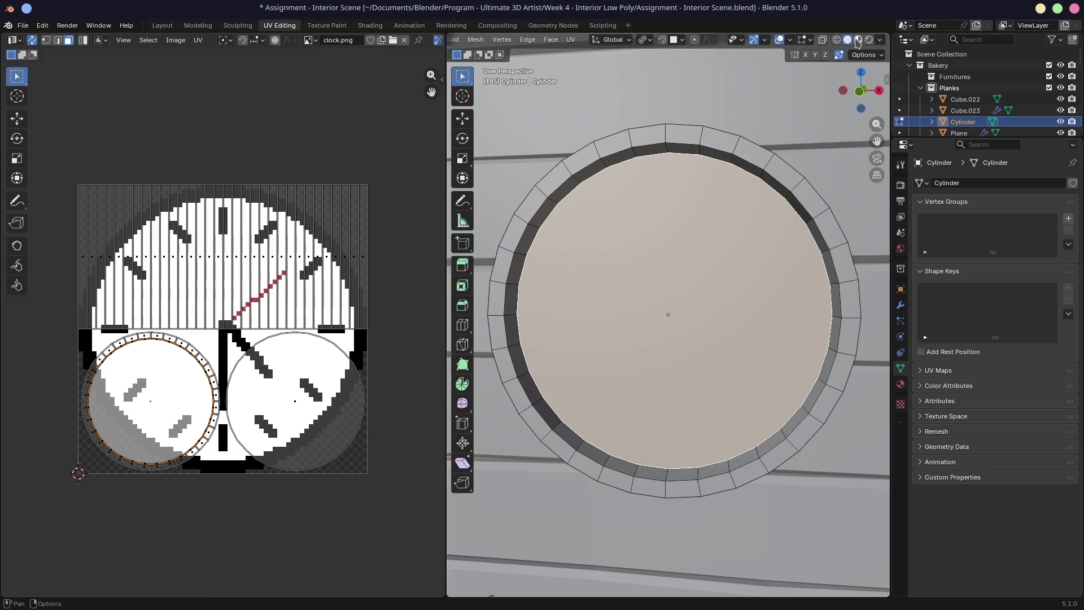
left_click(858, 39)
mouse_move(611, 218)
middle_mouse_down()
mouse_move(617, 150)
mouse_move(653, 199)
middle_mouse_up()
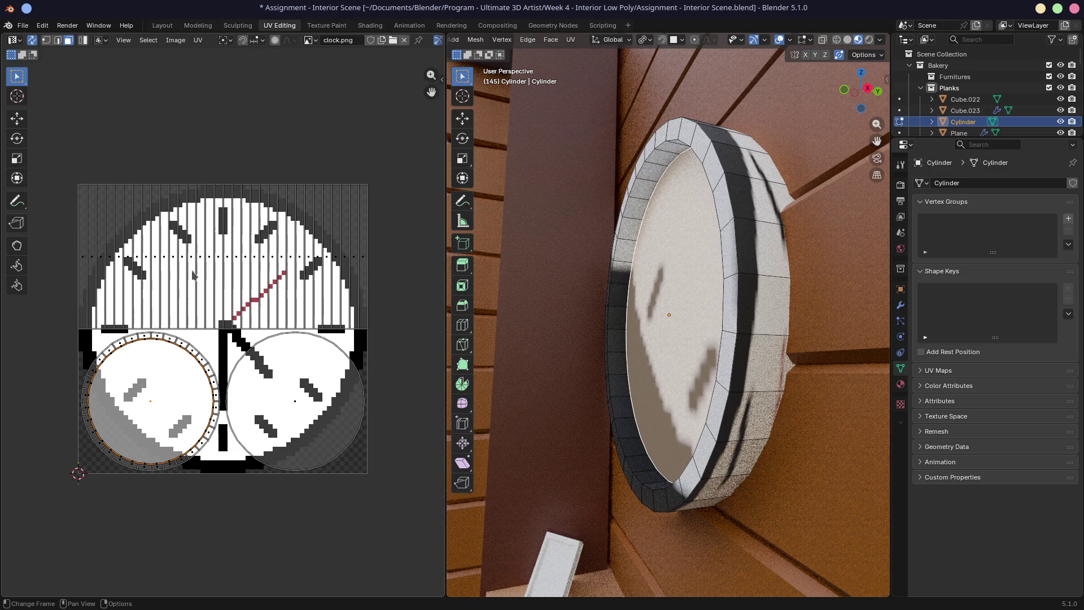
mouse_move(192, 269)
middle_mouse_down()
mouse_move(225, 271)
mouse_move(173, 270)
middle_mouse_up()
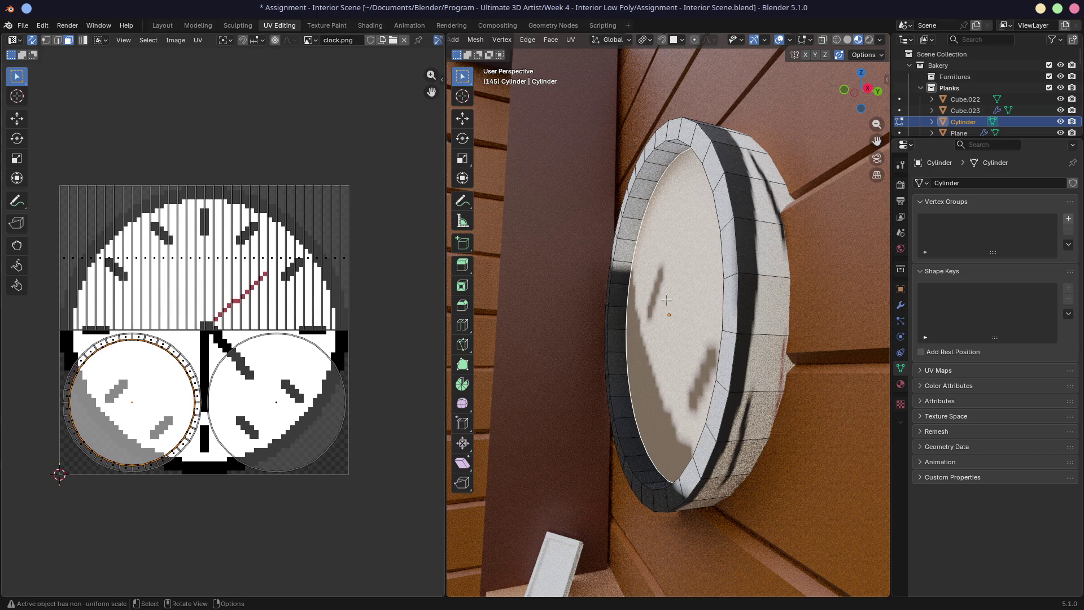
middle_click_drag(657, 301, 738, 297)
mouse_move(574, 293)
middle_mouse_down()
mouse_move(570, 307)
mouse_move(562, 294)
middle_mouse_up()
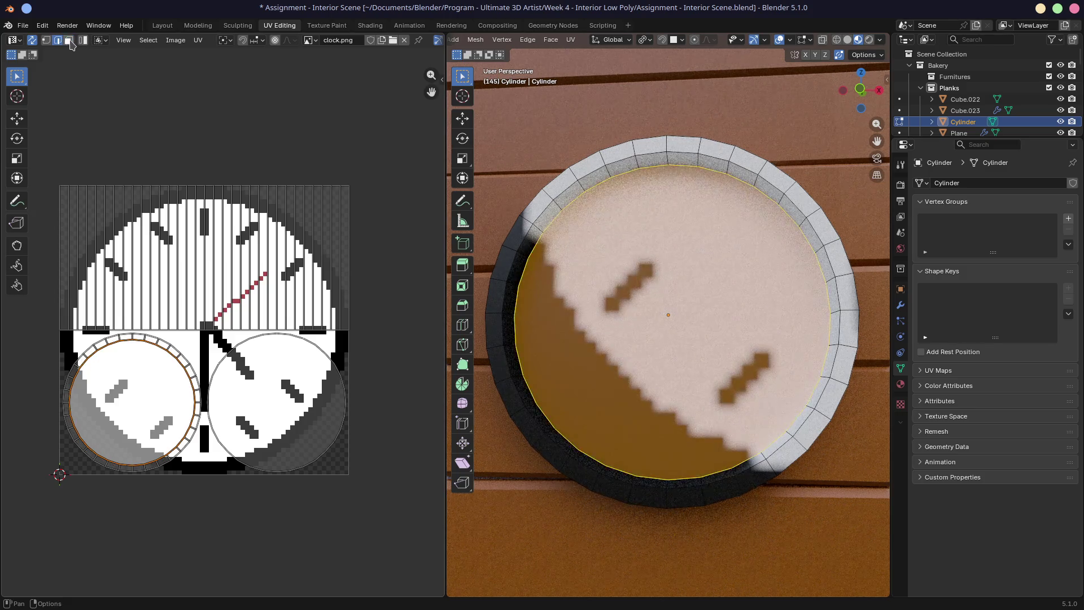
Step: Turn off sticky selection, then move and enlarge the disc UV island over the clock image
left_click(149, 444)
left_click(134, 405)
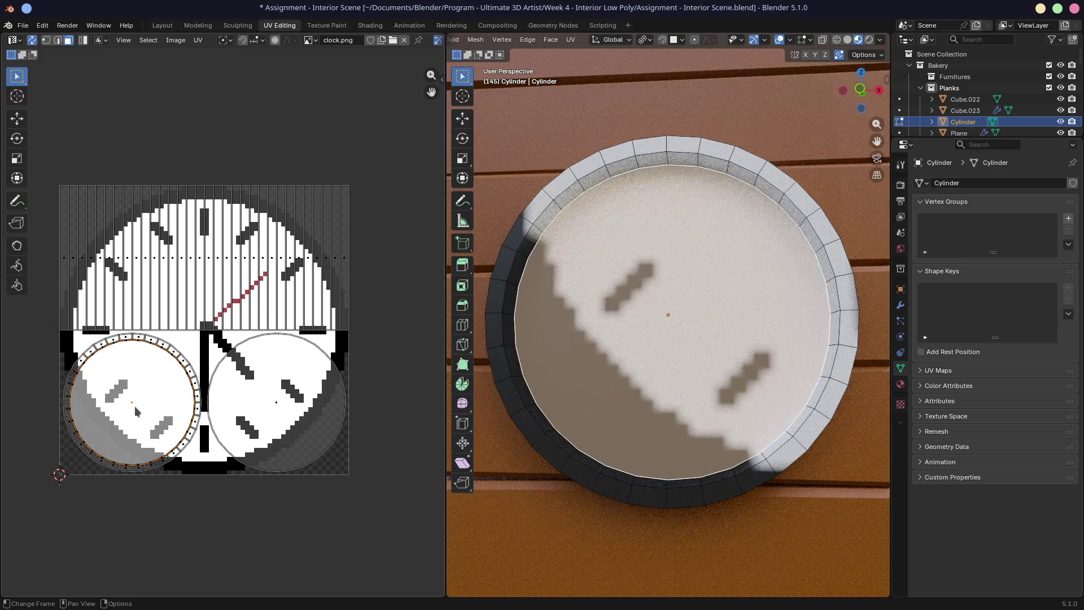
key("g")
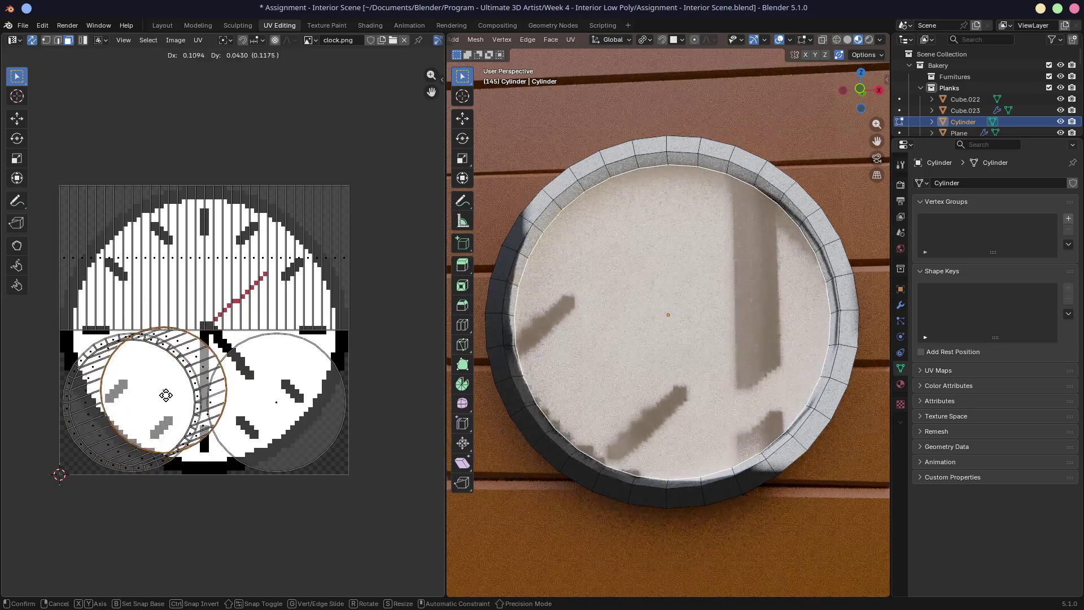
right_click(163, 398)
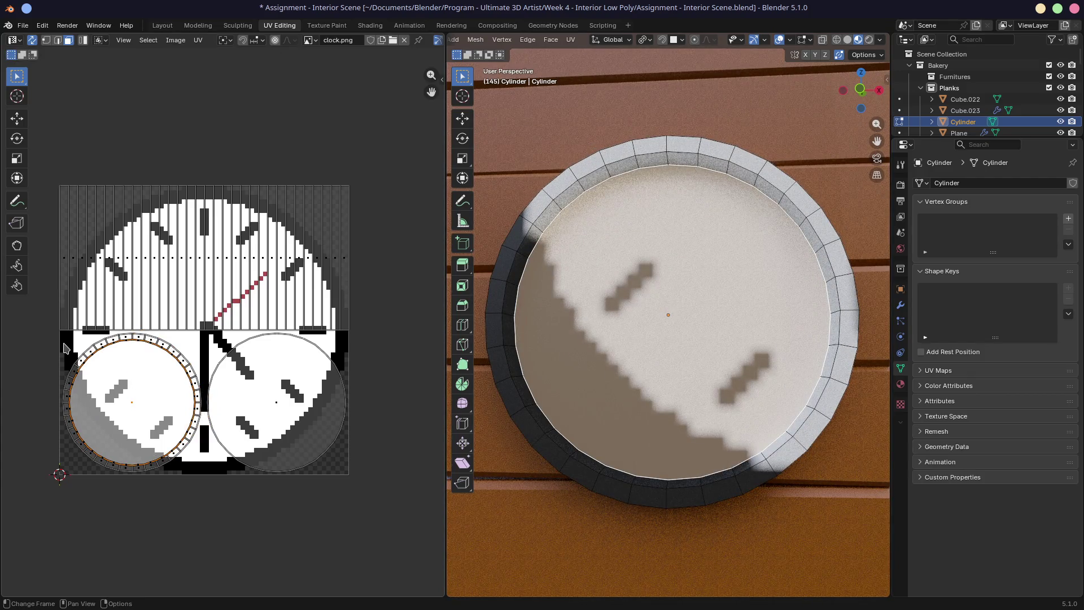
left_click(100, 41)
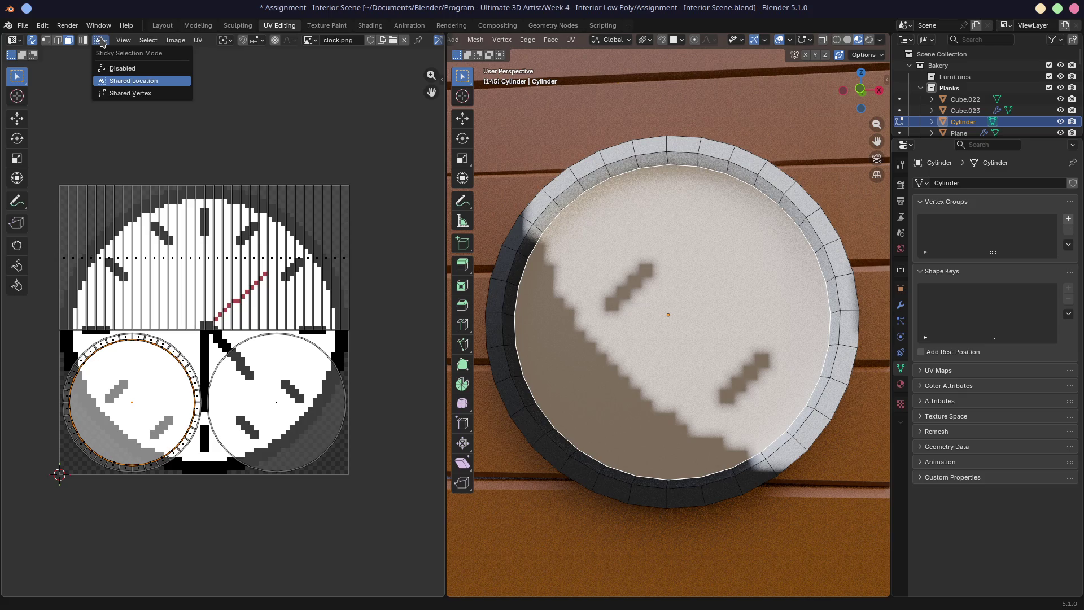
left_click(119, 68)
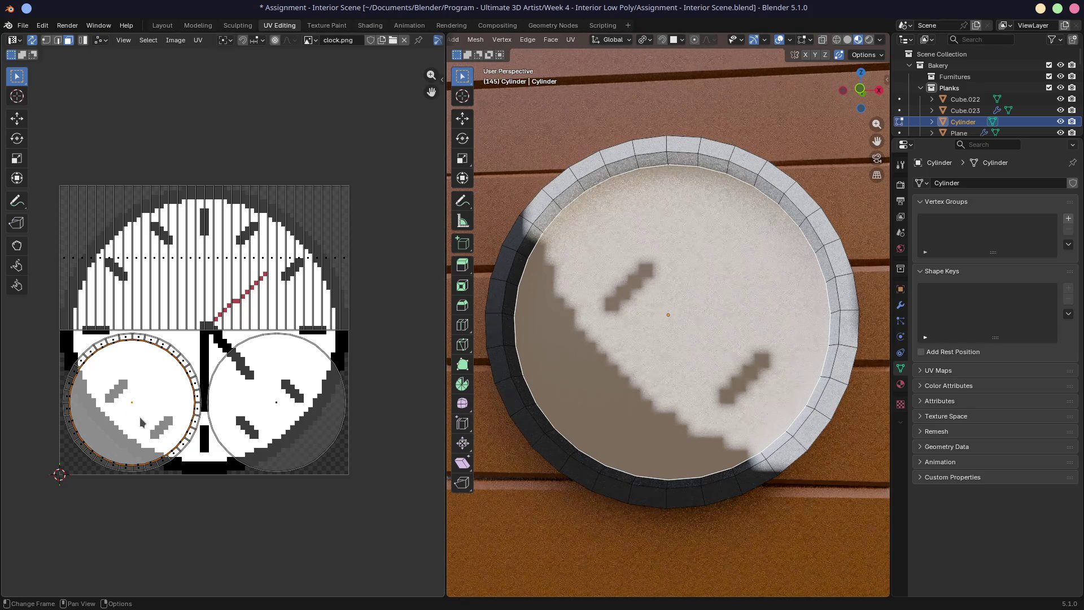
key("g")
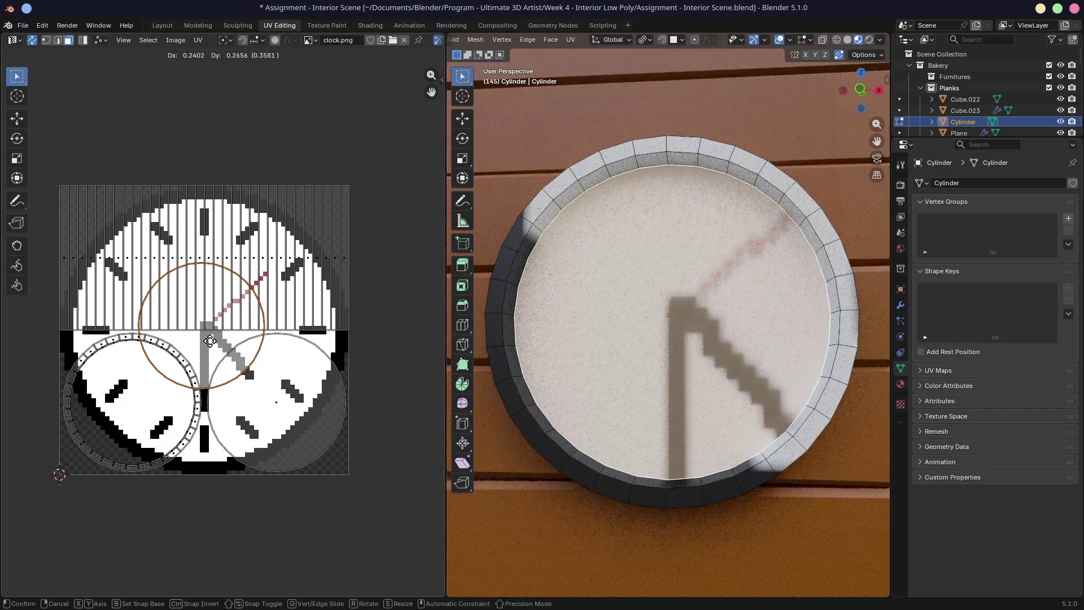
left_click(210, 341)
key("s")
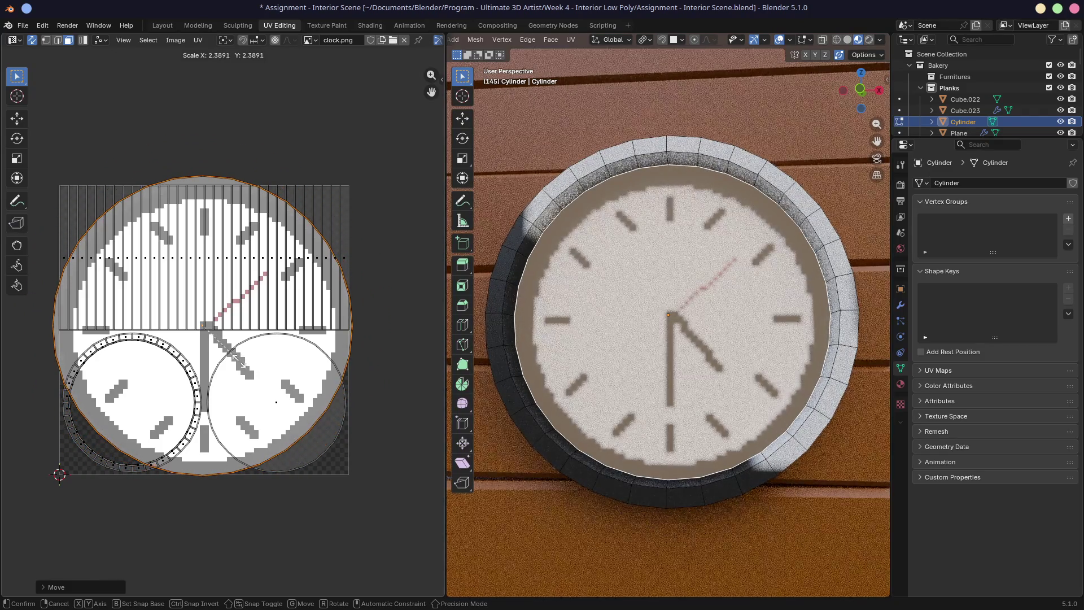
left_click(240, 363)
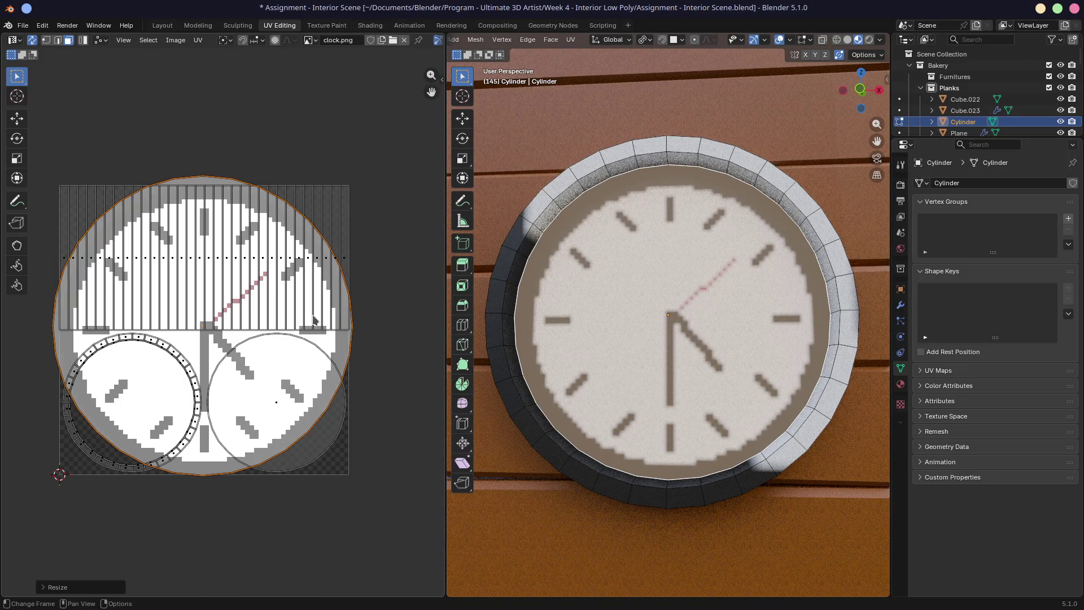
Step: Centre the disc UVs at X 0.5, Y 0.5 in the sidebar
key("n")
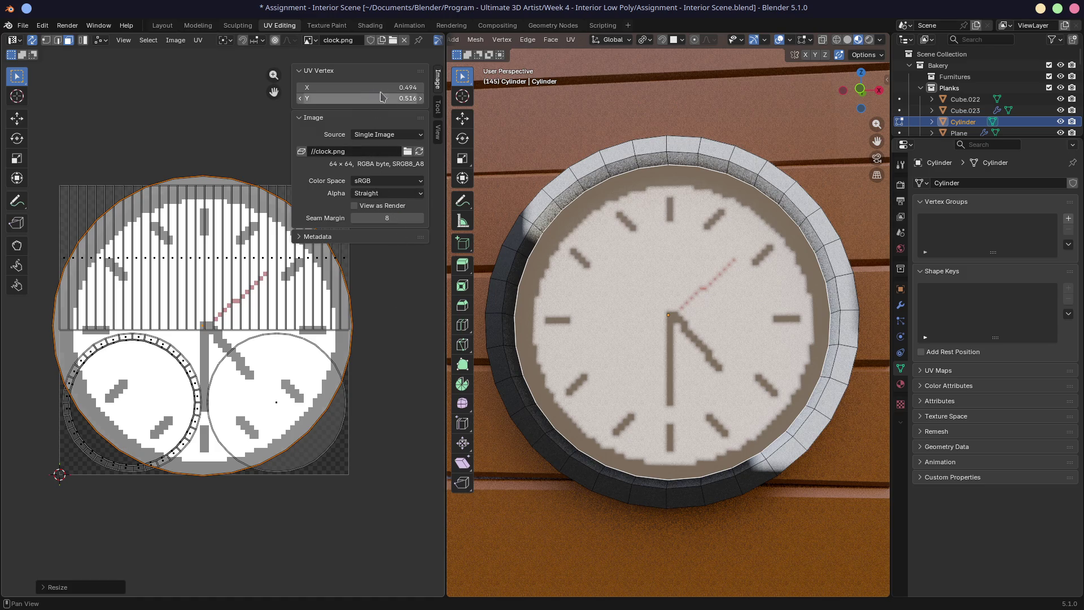
left_click(379, 87)
type("0.5")
key("Return")
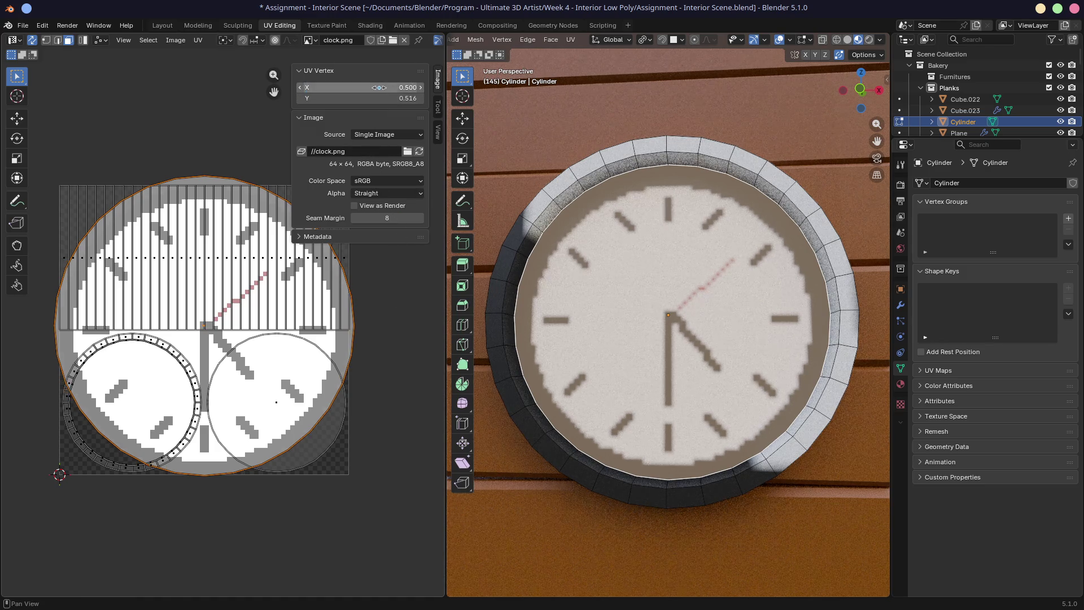
left_click(400, 98)
type("0.5")
key("Return")
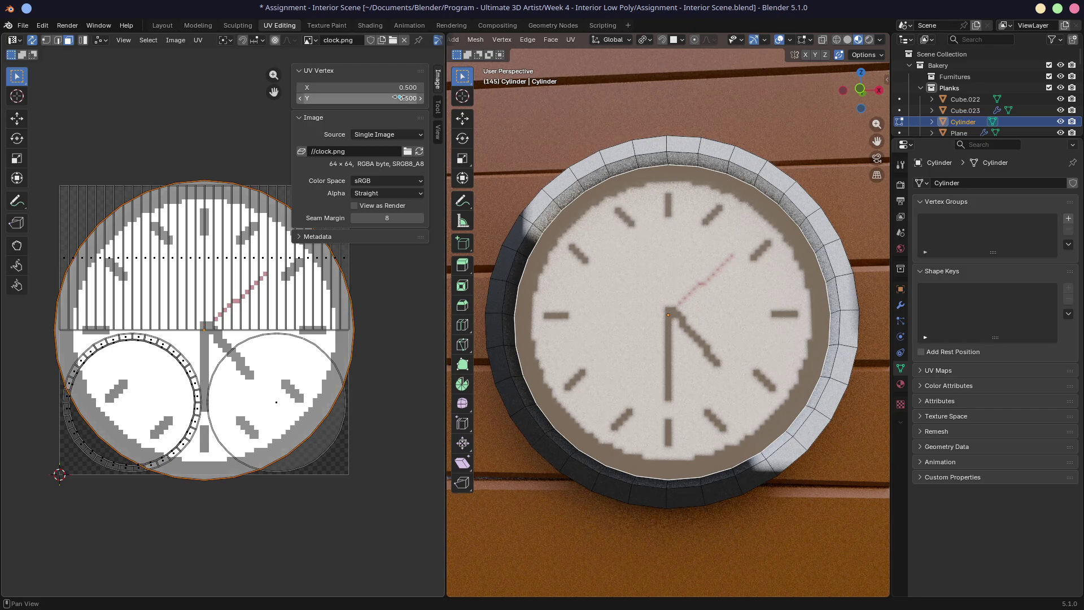
Step: Shrink the large circular face UVs to fit the clock dial
left_click(406, 394)
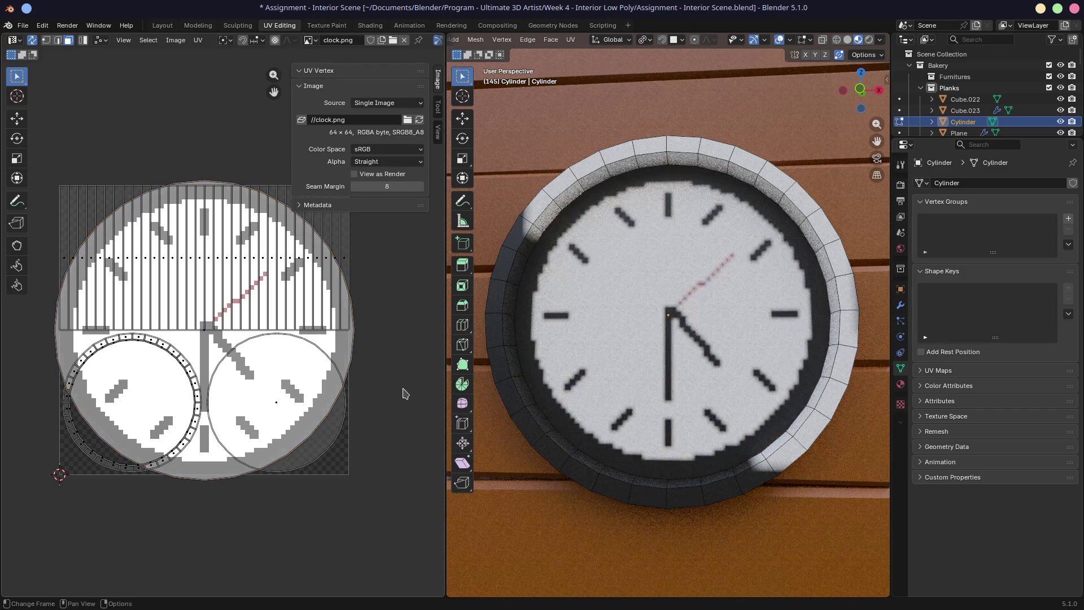
left_click(347, 355)
key("s")
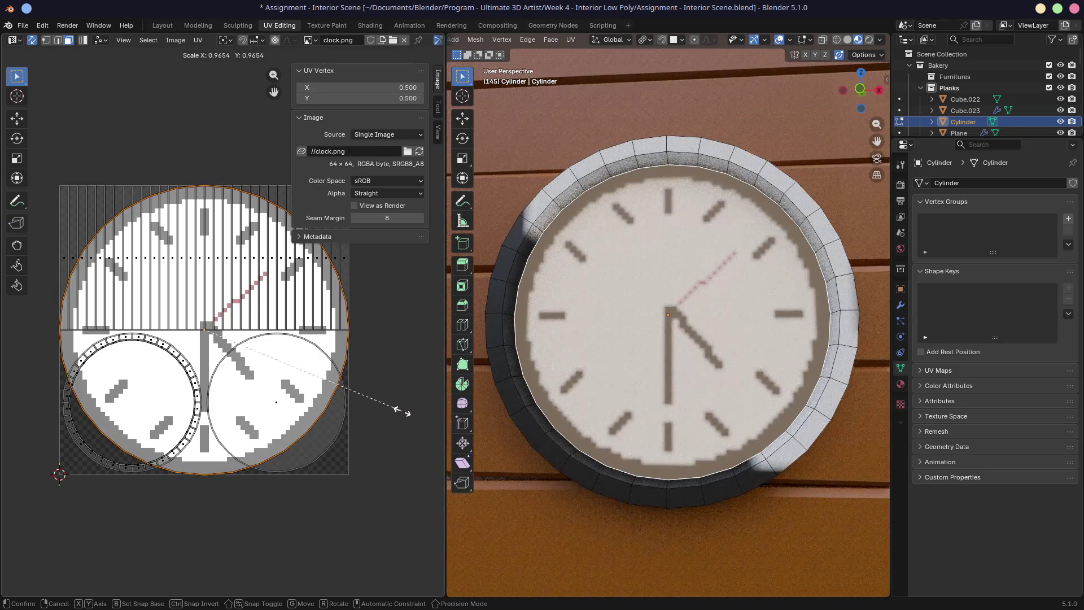
left_click(402, 411)
left_click(404, 428)
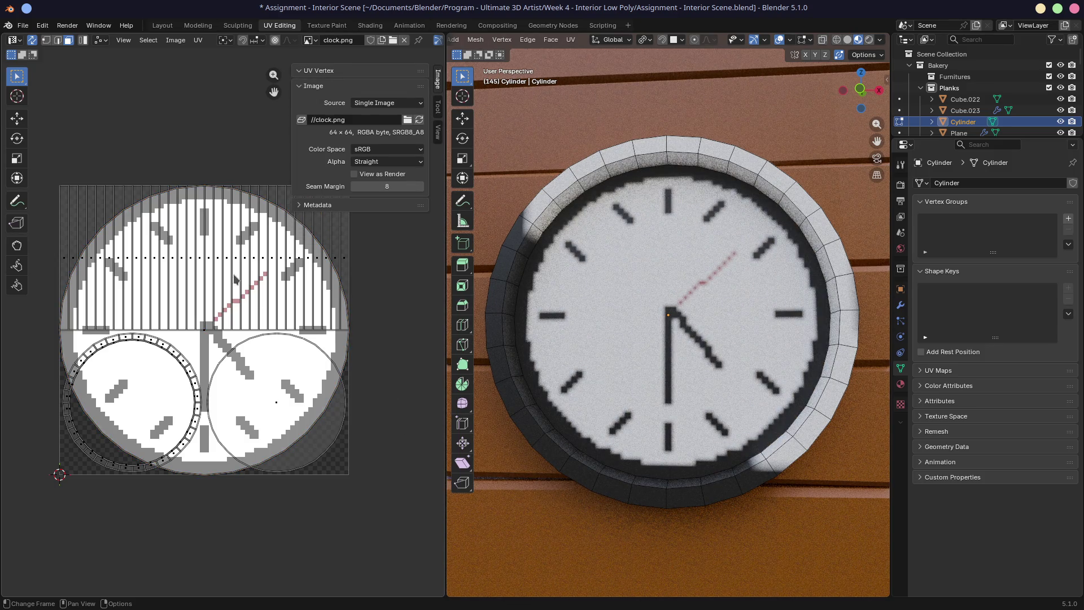
Step: Collapse the side strip UV island and place it at the image's top edge
key("l")
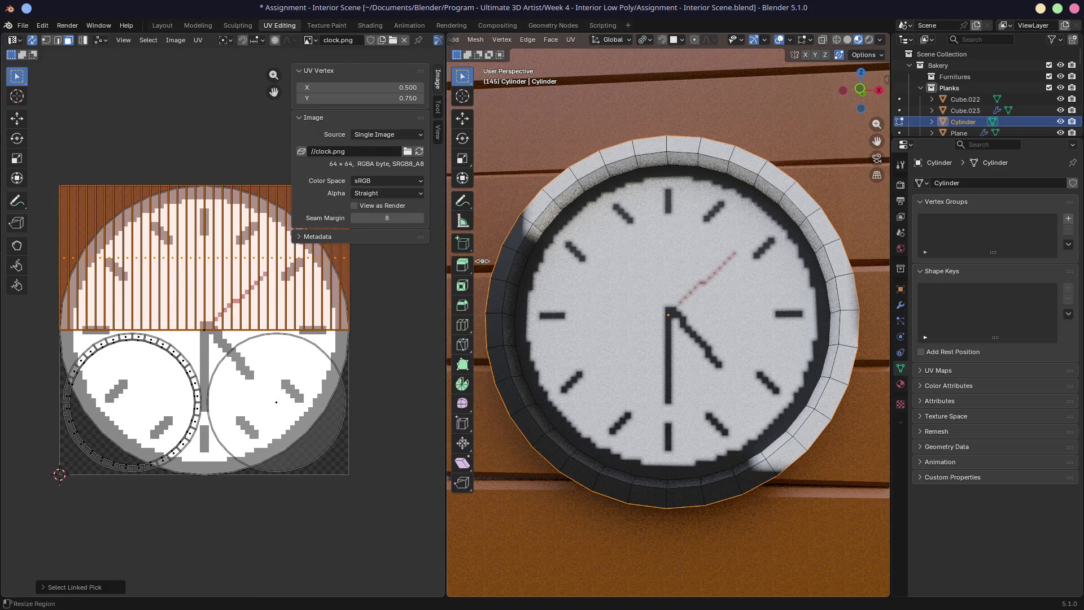
mouse_move(502, 259)
middle_mouse_down()
mouse_move(542, 265)
mouse_move(496, 260)
middle_mouse_up()
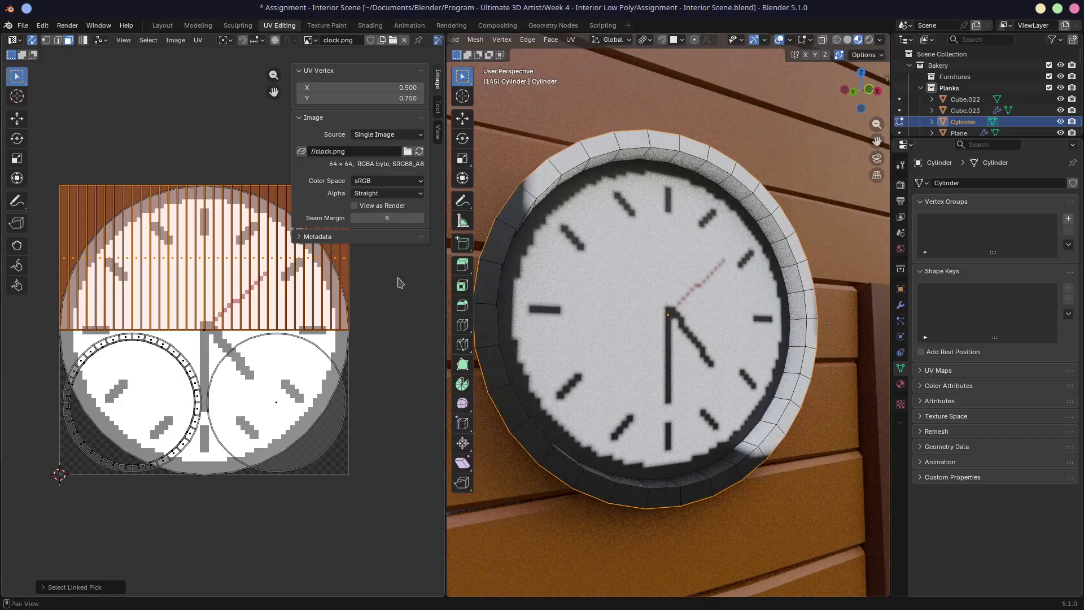
key("s")
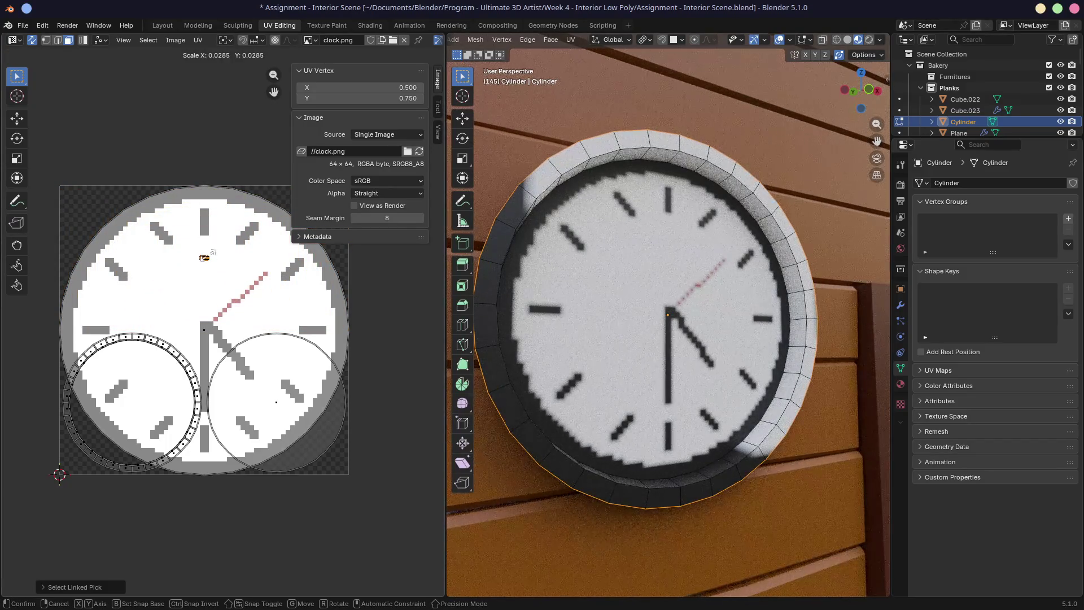
left_click(202, 258)
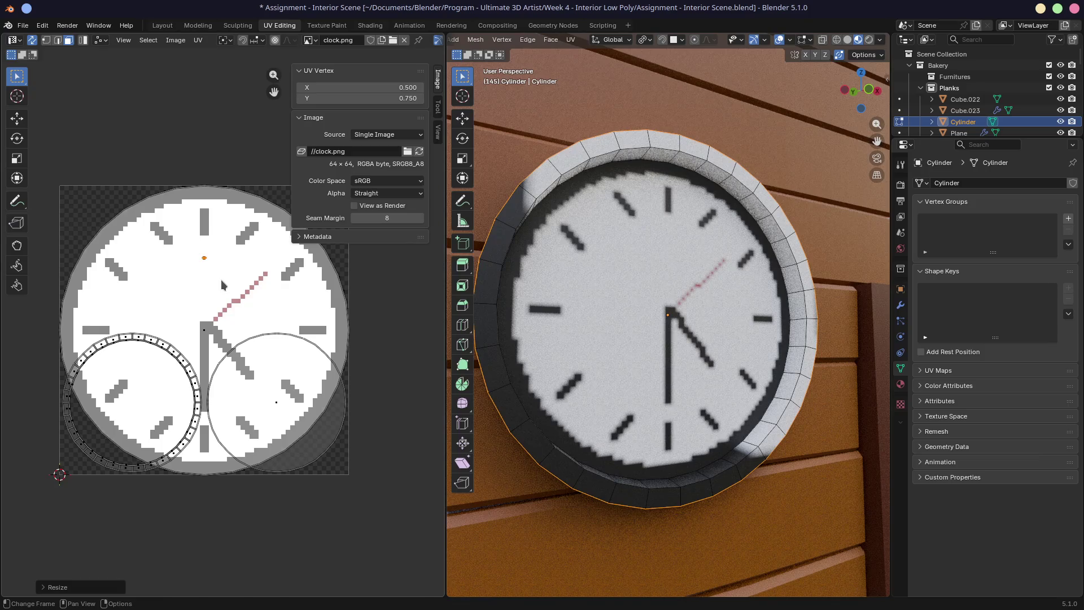
key("g")
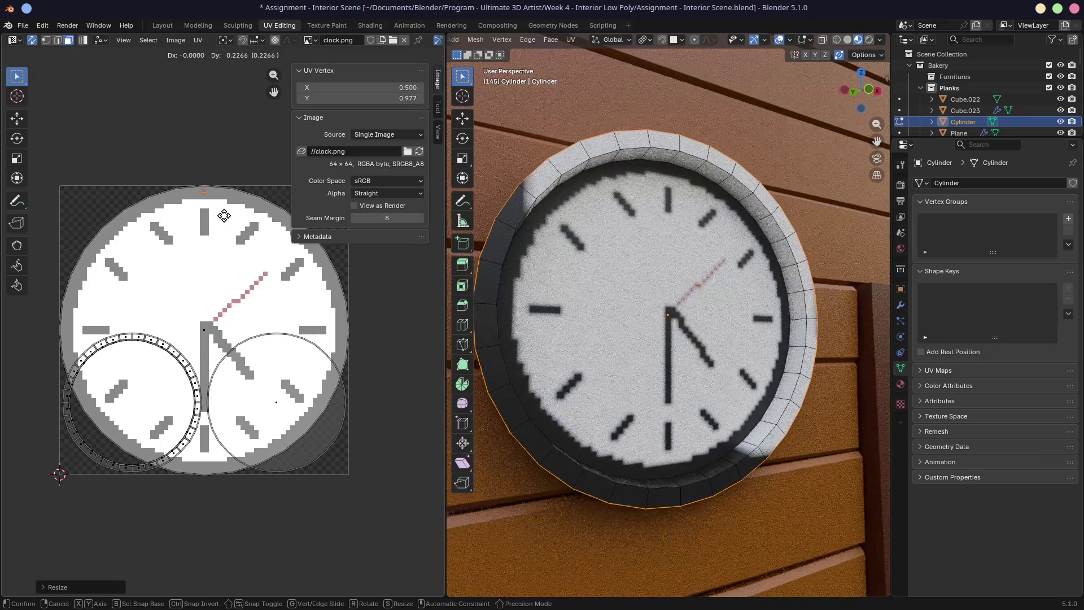
left_click(222, 220)
mouse_move(598, 316)
middle_mouse_down()
mouse_move(612, 322)
mouse_move(749, 246)
mouse_move(668, 145)
mouse_move(694, 353)
middle_mouse_up()
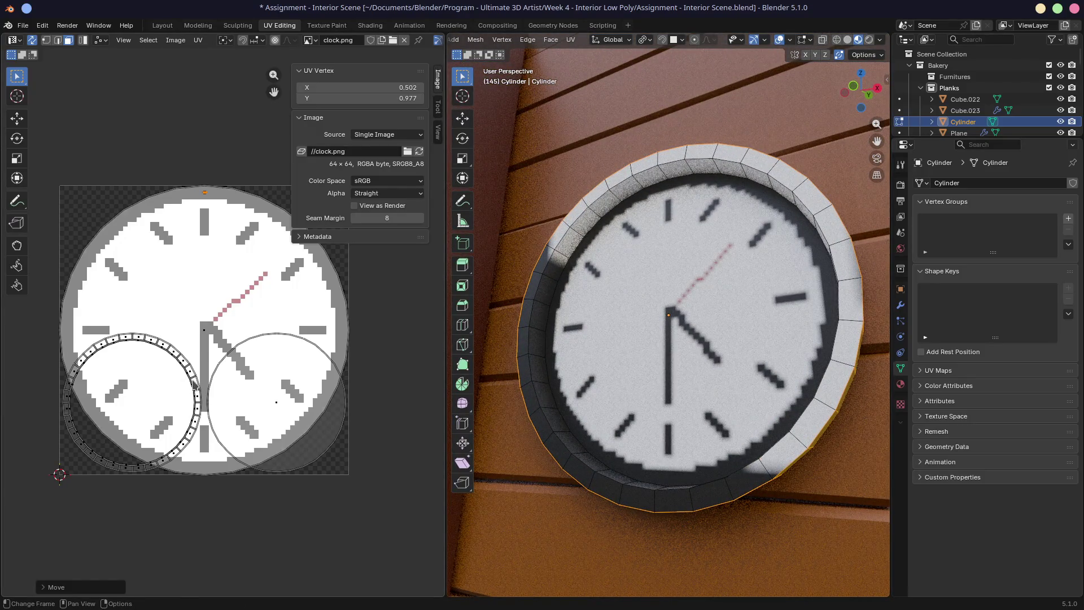
Step: Scale the outer ring UV island to zero and move the collapsed point
key("l")
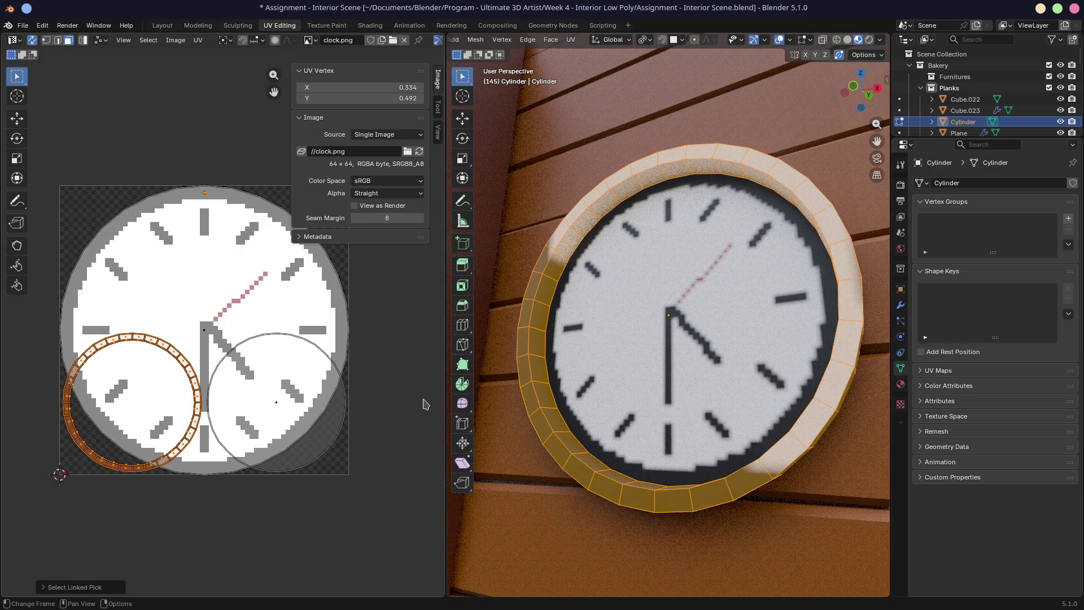
key("s")
key("0")
key("Return")
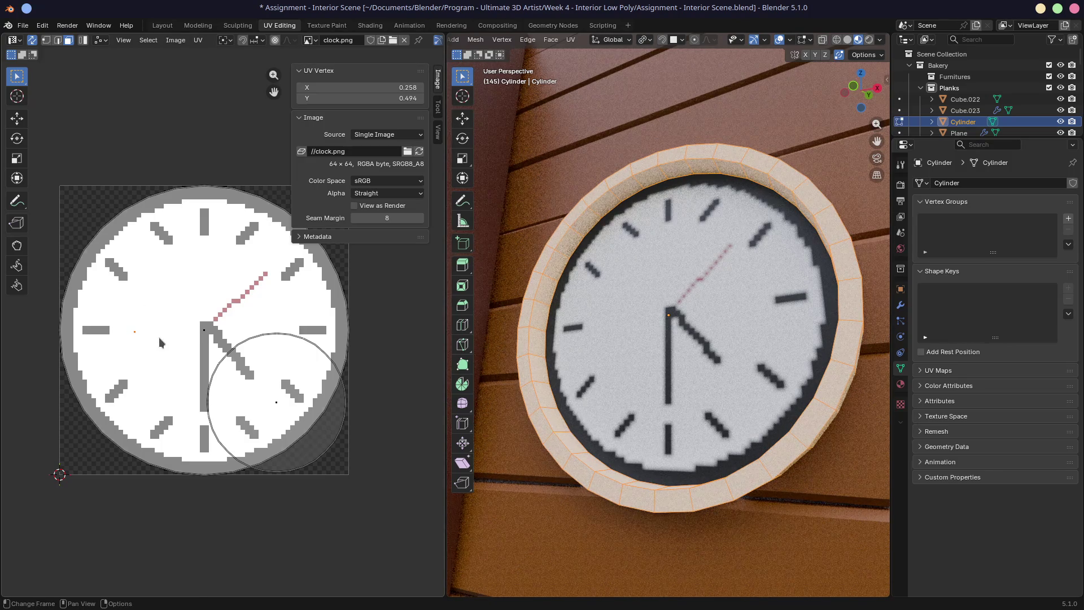
key("g")
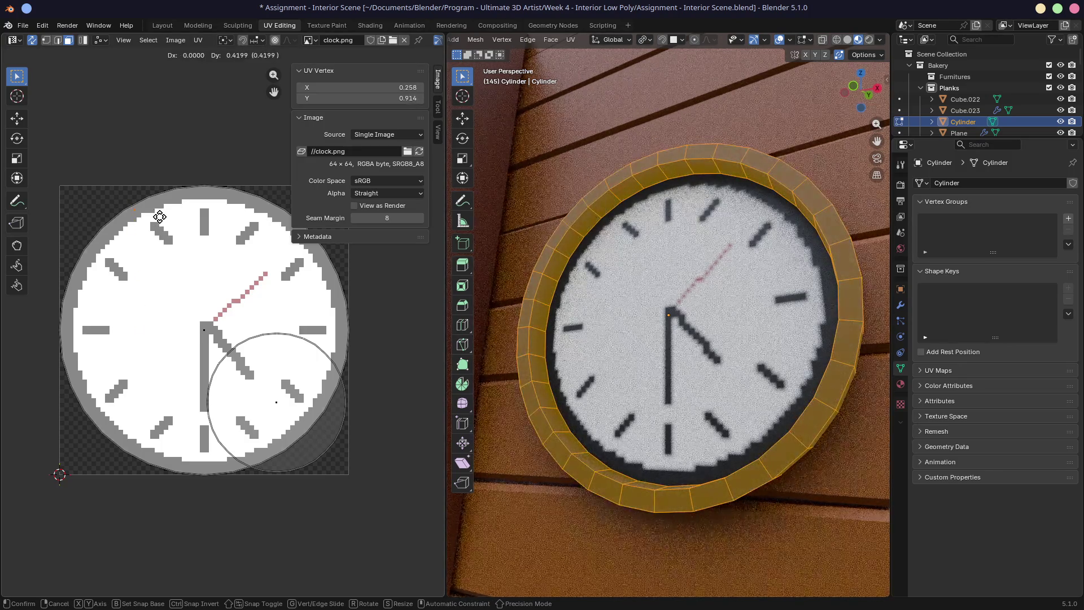
left_click(157, 219)
mouse_move(621, 395)
middle_mouse_down()
mouse_move(655, 390)
mouse_move(646, 389)
middle_mouse_up()
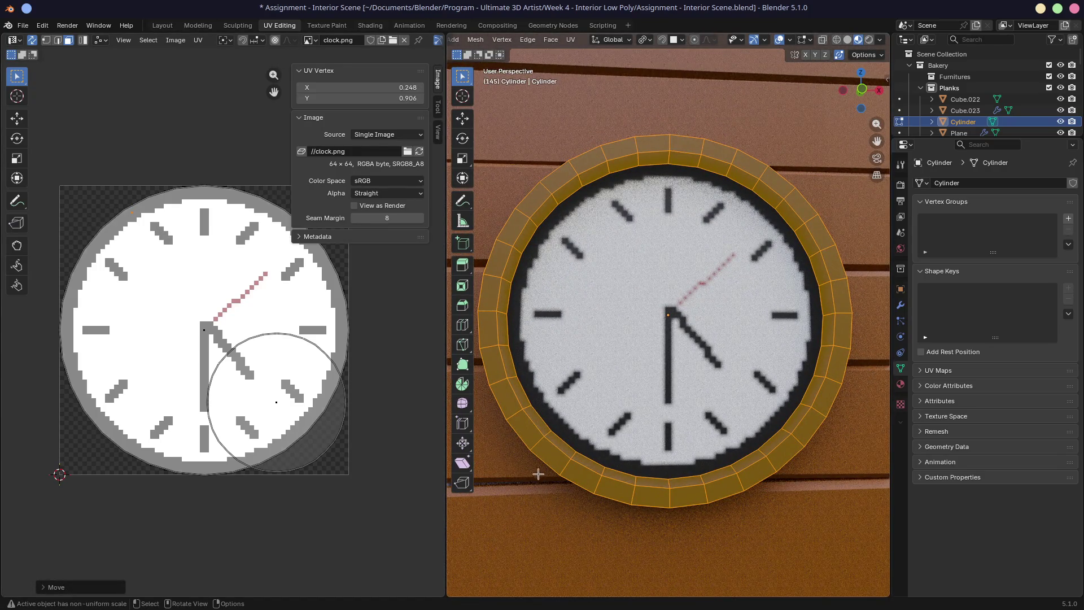
Step: Collapse the rim's circular UV island to a point and drop it on the dark border pixels
left_click(522, 484)
middle_click_drag(522, 485, 581, 471)
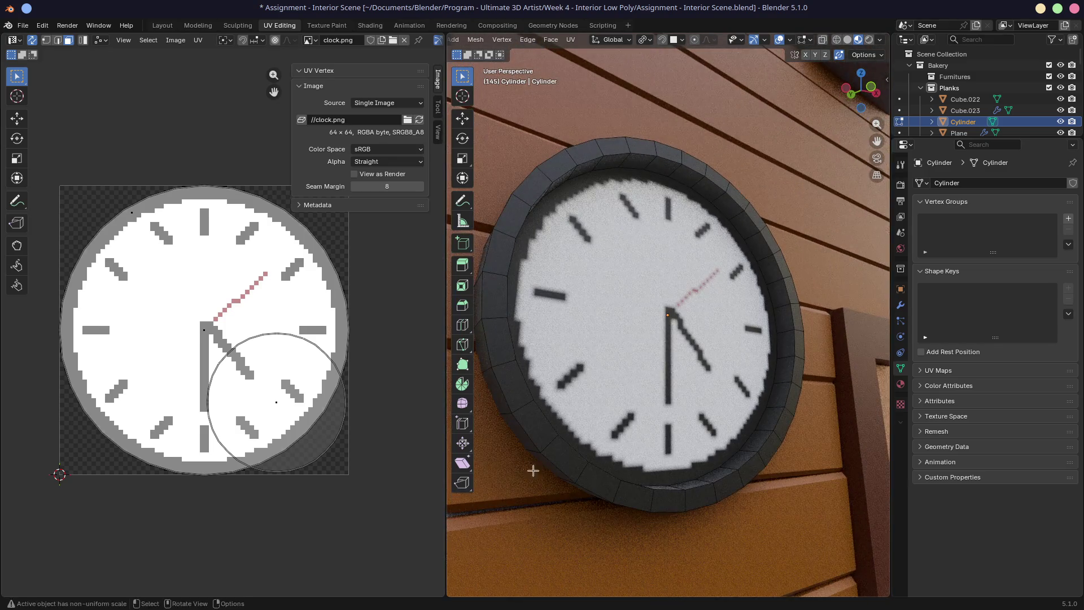
left_click(314, 445)
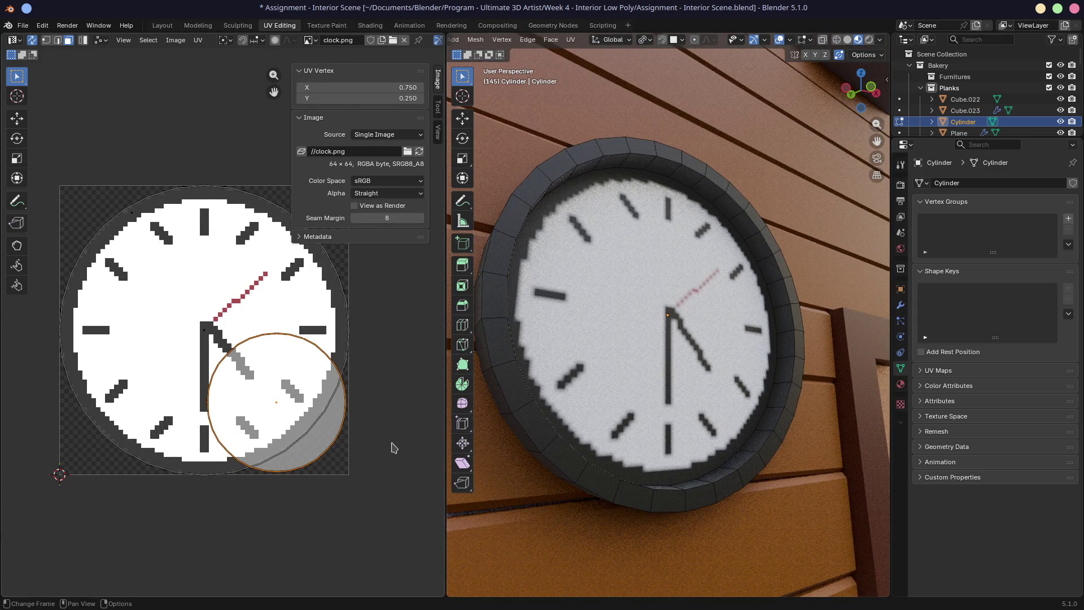
key("s")
key("0")
key("Return")
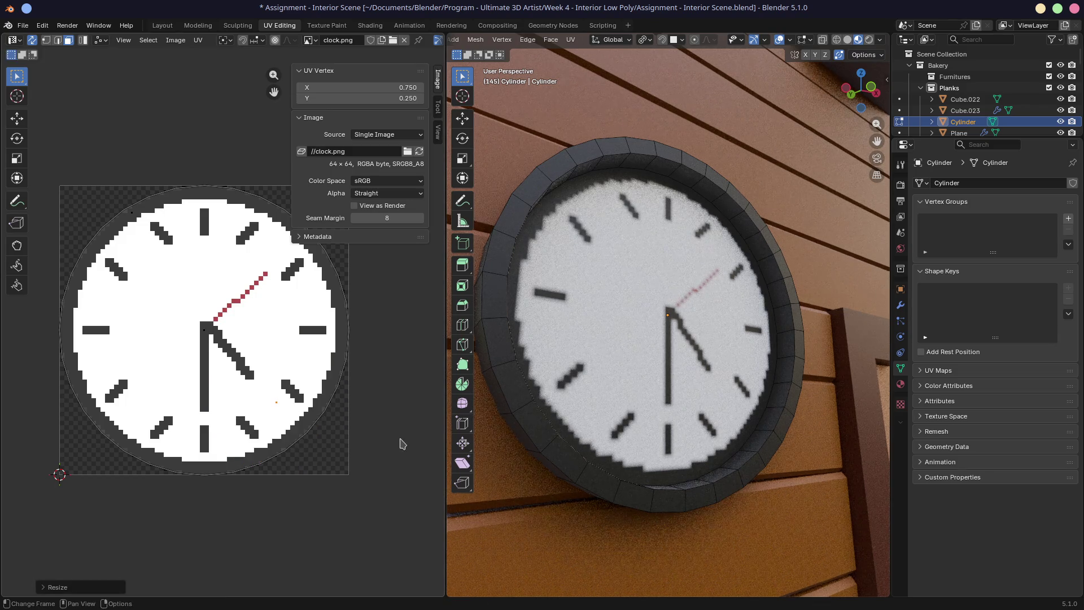
key("g")
left_click(386, 453)
mouse_move(542, 467)
middle_mouse_down()
mouse_move(576, 448)
mouse_move(363, 434)
middle_mouse_up()
key("g")
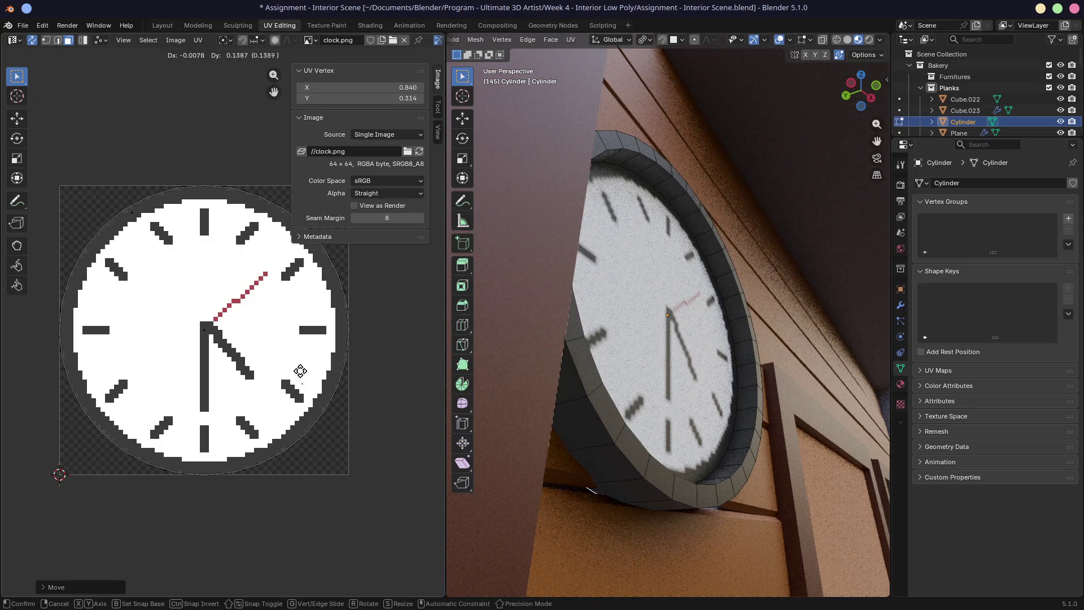
left_click(125, 234)
mouse_move(565, 367)
middle_mouse_down()
mouse_move(616, 463)
mouse_move(617, 448)
mouse_move(565, 398)
middle_mouse_up()
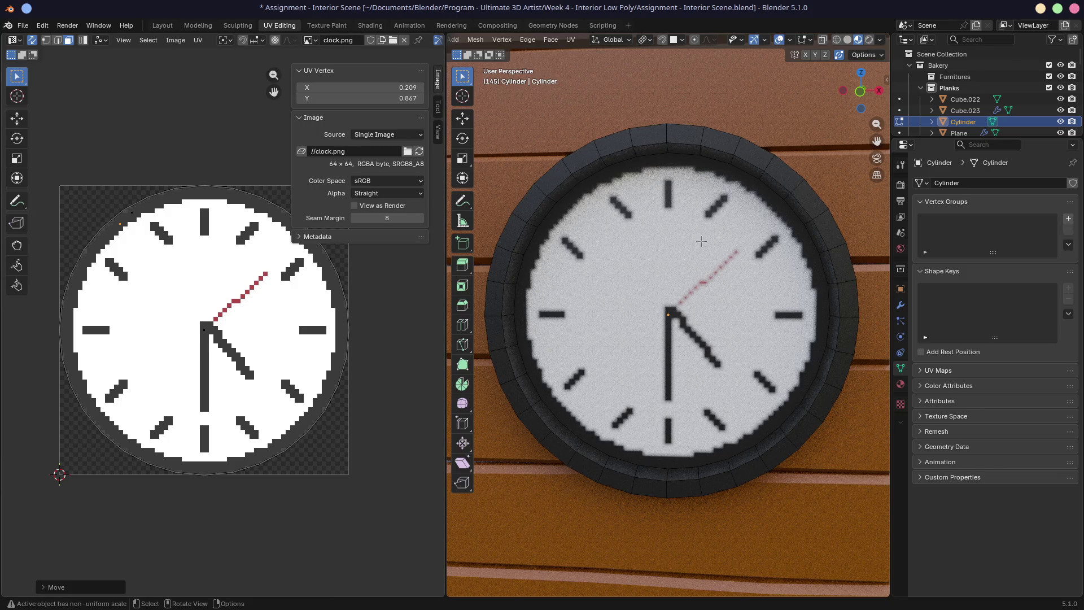
Step: Save the file and go to the Shading workspace
key("ctrl+s")
left_click(326, 26)
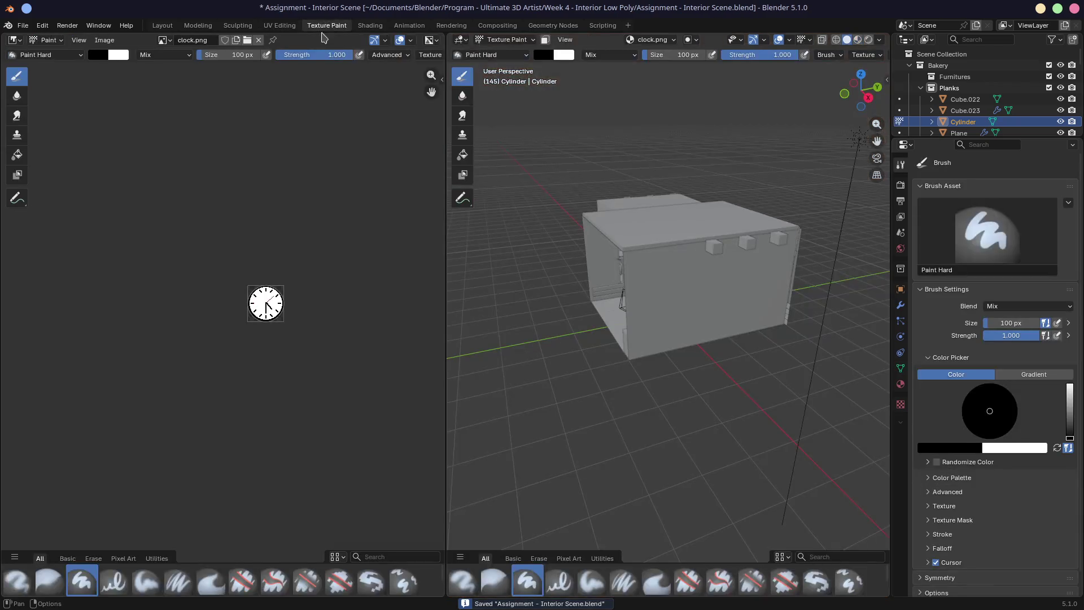
left_click(279, 25)
left_click(243, 26)
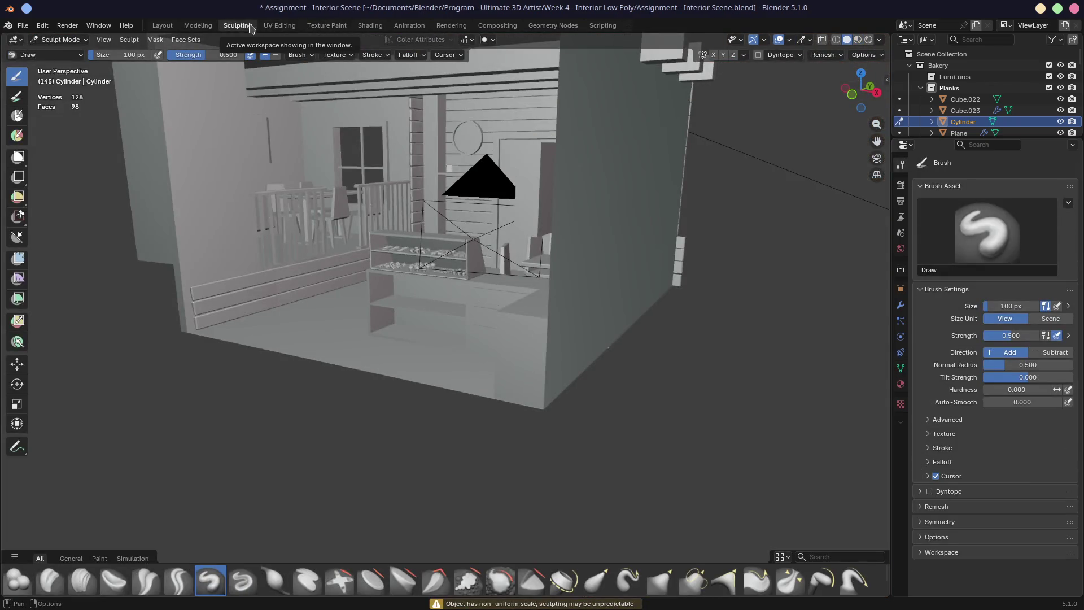
left_click(279, 25)
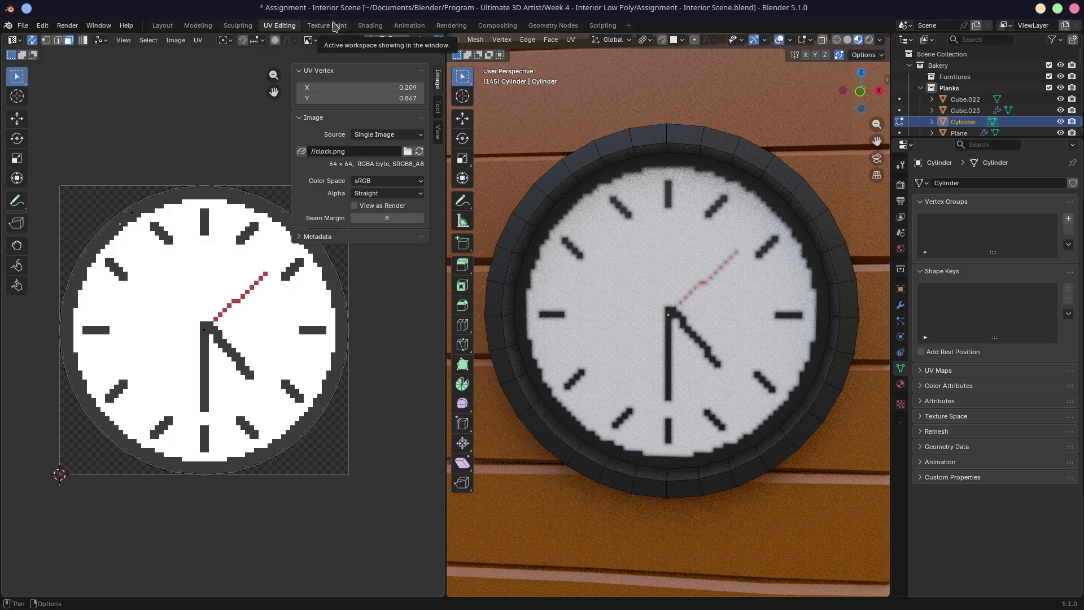
left_click(337, 26)
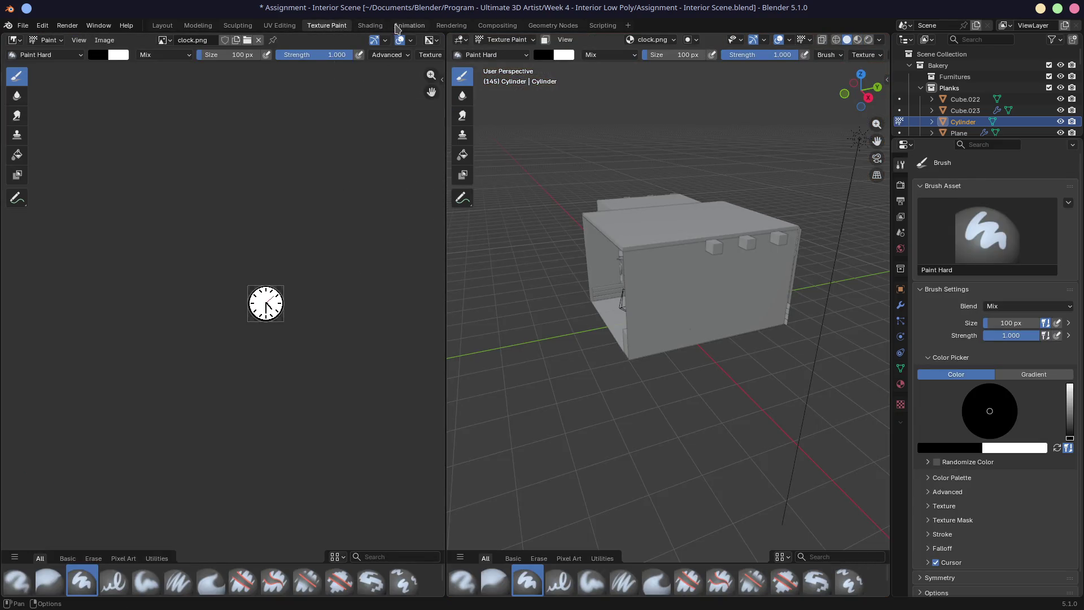
left_click(370, 25)
Step: Set the clock.png Image Texture interpolation to Closest and render the frame with F12
left_click(395, 450)
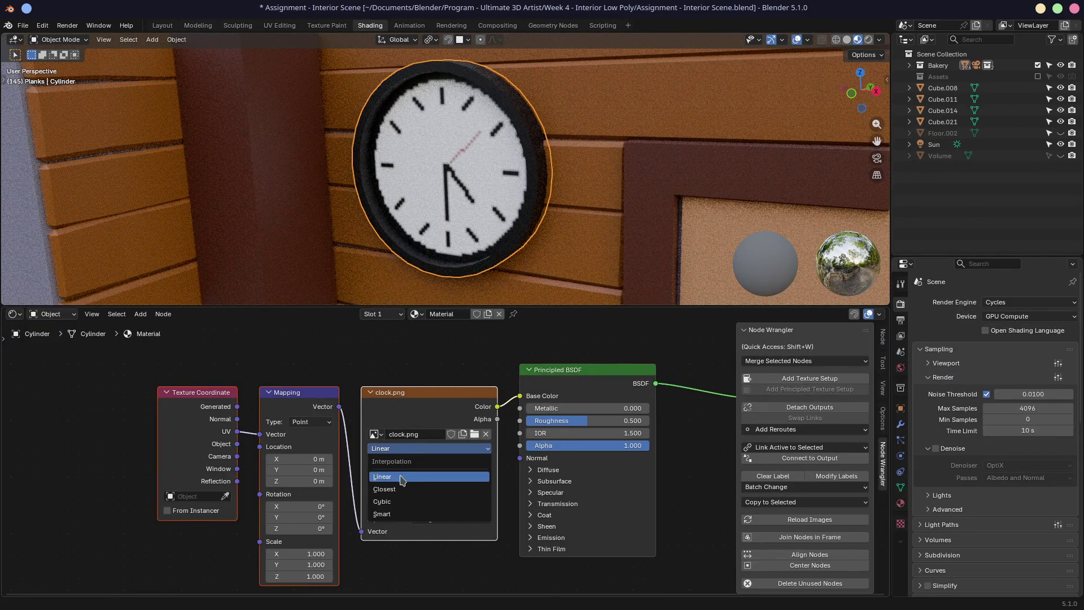
left_click(399, 493)
mouse_move(412, 186)
middle_mouse_down()
mouse_move(495, 197)
mouse_move(422, 202)
middle_mouse_up()
scroll(421, 201, "down", 1)
key("F12")
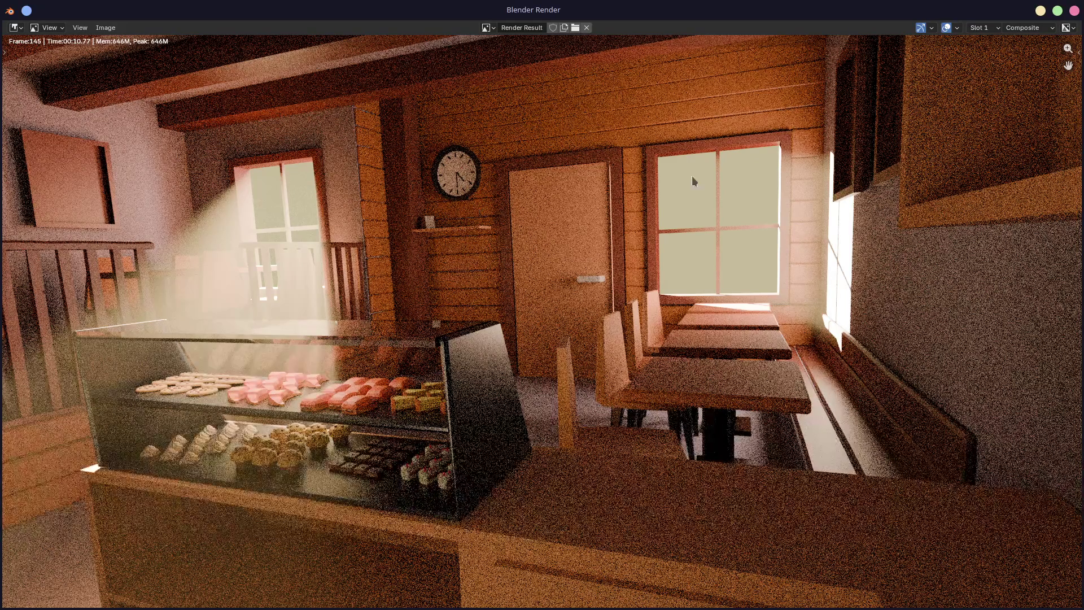
Step: Close the render, set the clock material's Roughness to 0.809, and save the .blend file
left_click(1074, 11)
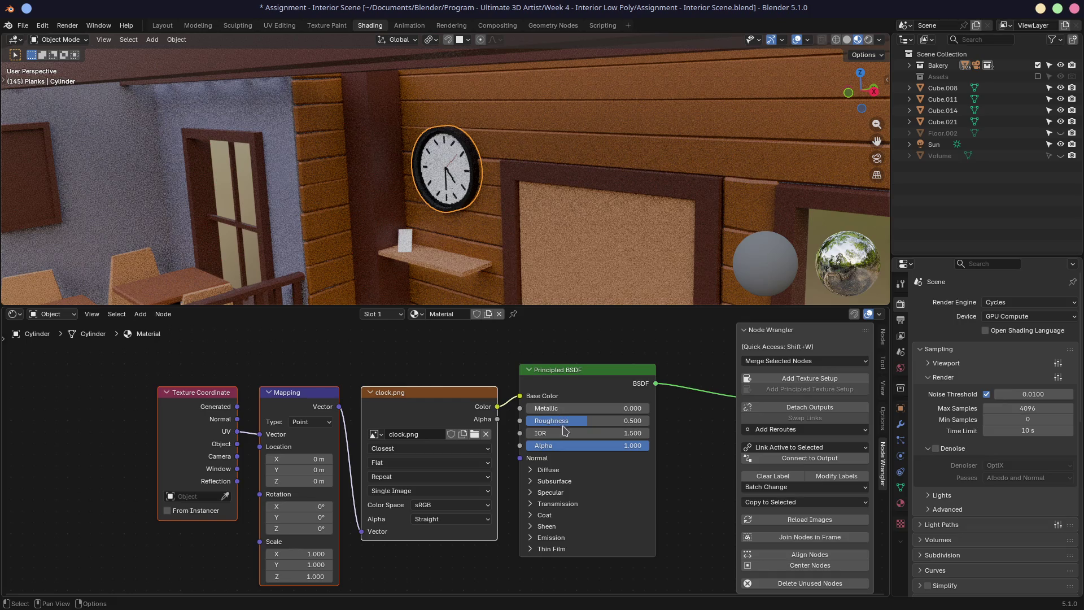
mouse_move(582, 424)
left_mouse_down()
mouse_move(571, 424)
mouse_move(641, 424)
mouse_move(625, 424)
left_mouse_up()
scroll(463, 247, "up", 5)
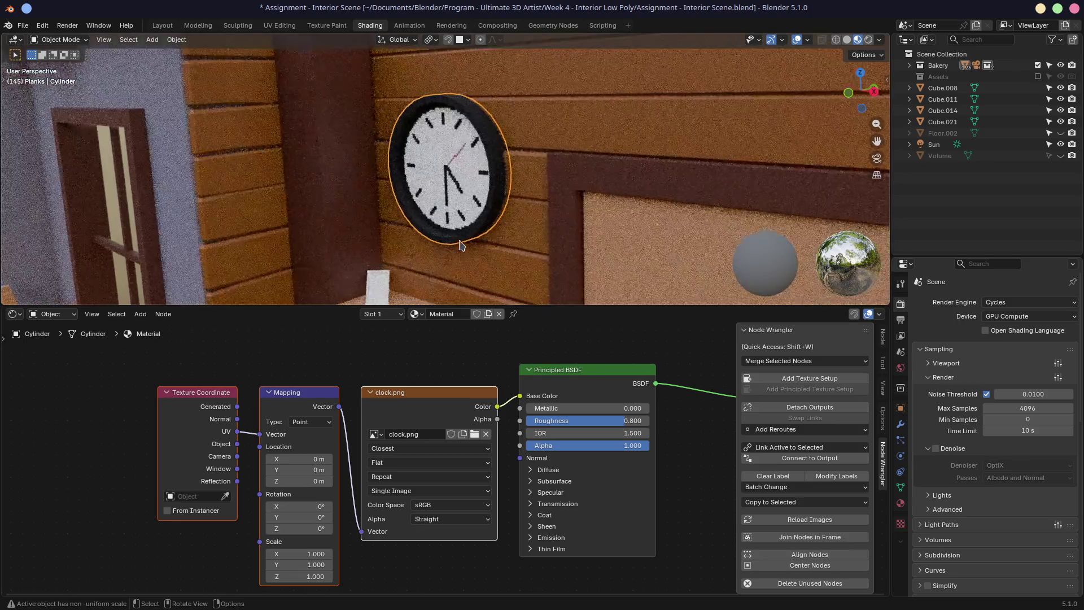
scroll(478, 245, "up", 2)
middle_click_drag(521, 236, 340, 207)
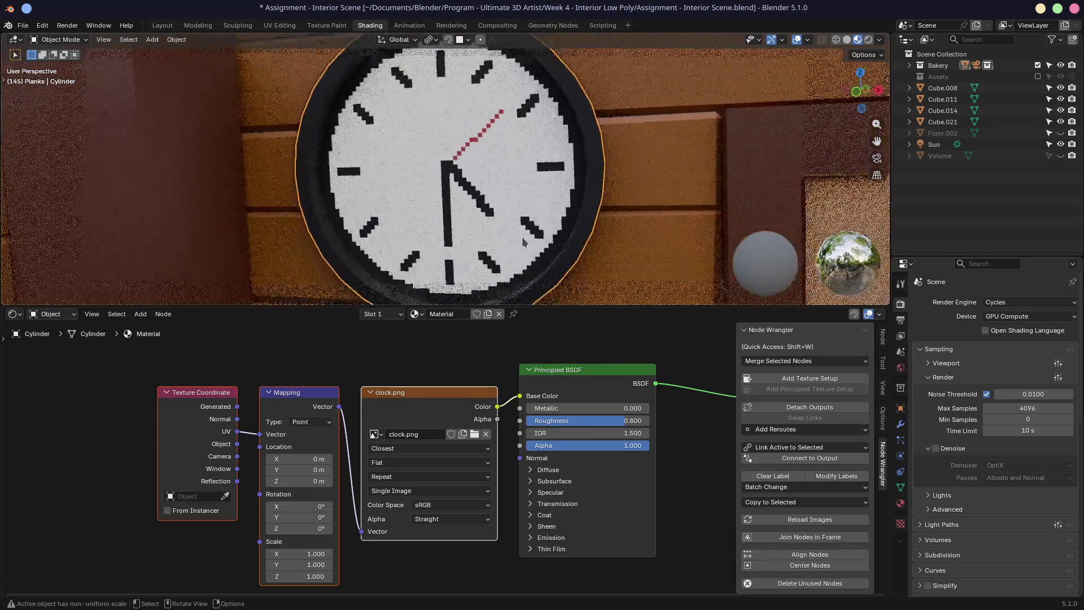
left_click_drag(621, 421, 502, 421)
mouse_move(569, 157)
middle_mouse_down()
mouse_move(544, 99)
mouse_move(519, 93)
middle_mouse_up()
middle_click_drag(490, 143, 543, 144)
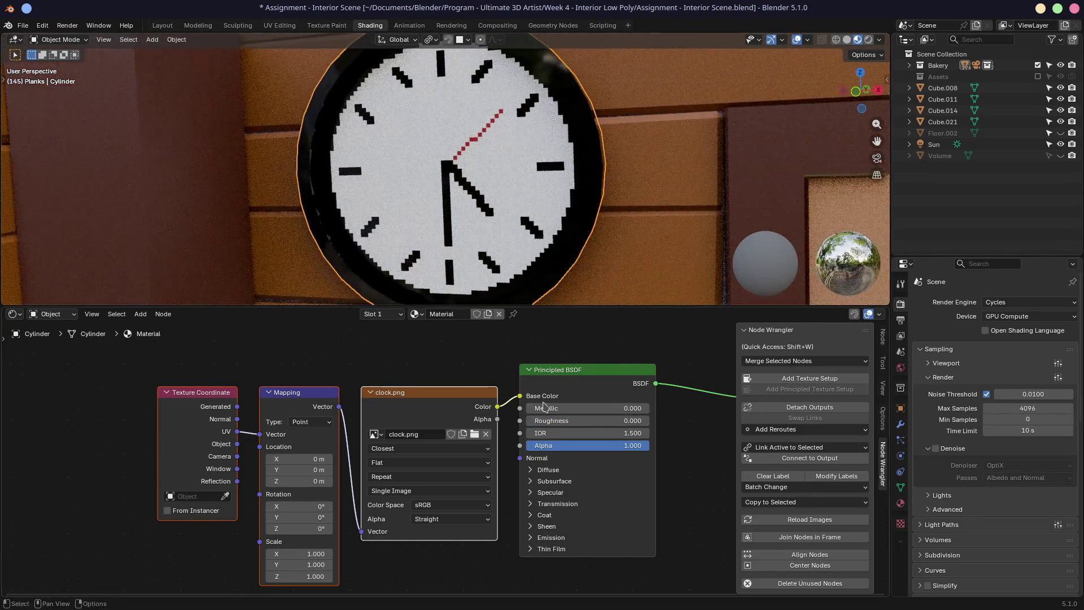
left_click_drag(534, 421, 624, 421)
mouse_move(570, 181)
middle_mouse_down()
mouse_move(600, 183)
mouse_move(542, 195)
mouse_move(576, 191)
mouse_move(526, 180)
middle_mouse_up()
key("ctrl+s")
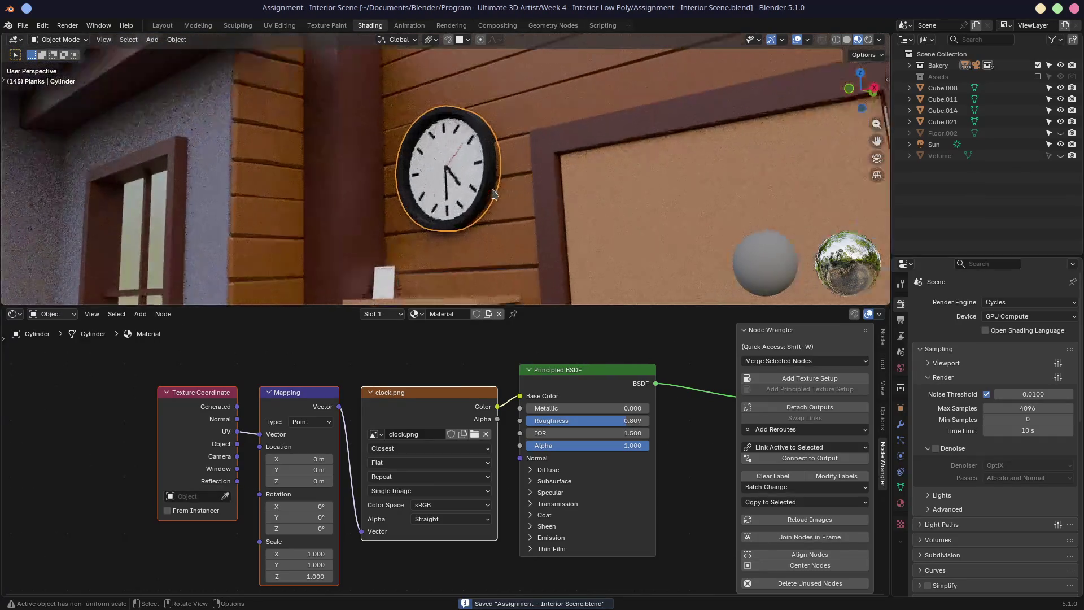
middle_click_drag(476, 207, 537, 204)
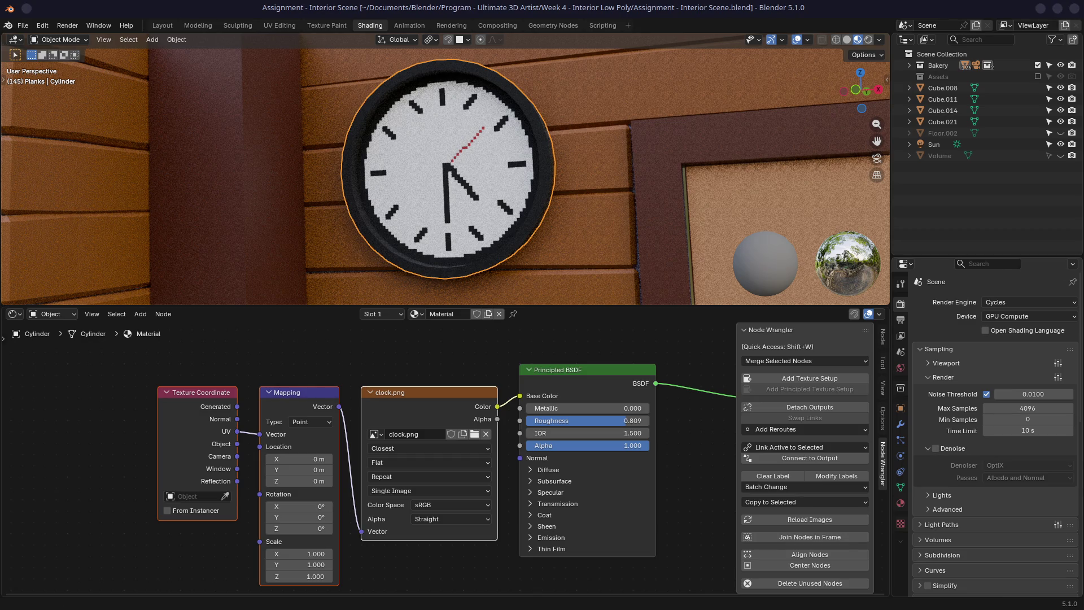
scroll(644, 216, "down", 8)
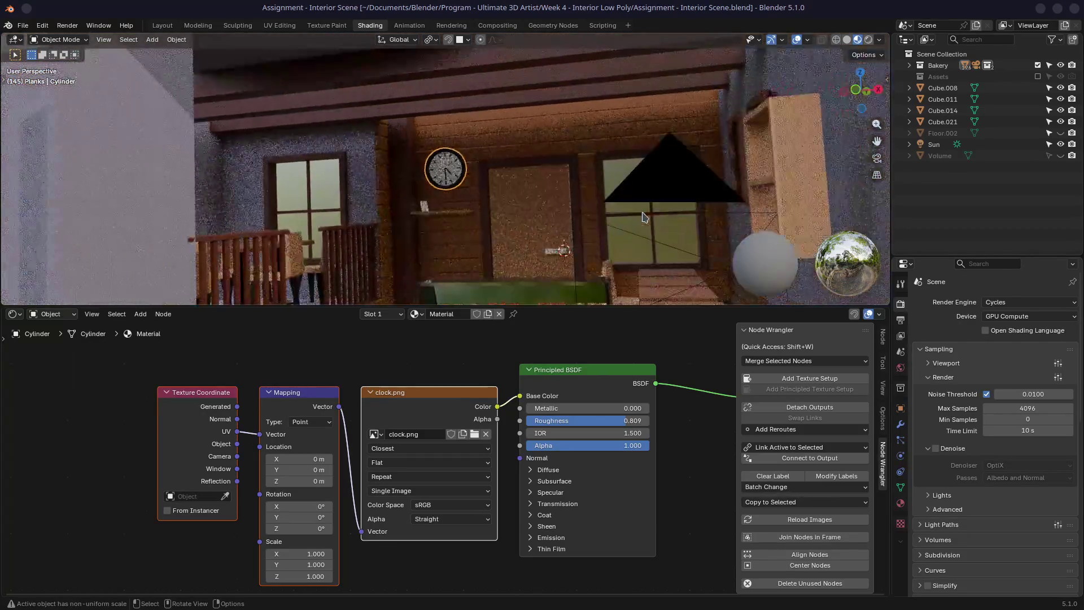
scroll(644, 216, "down", 3)
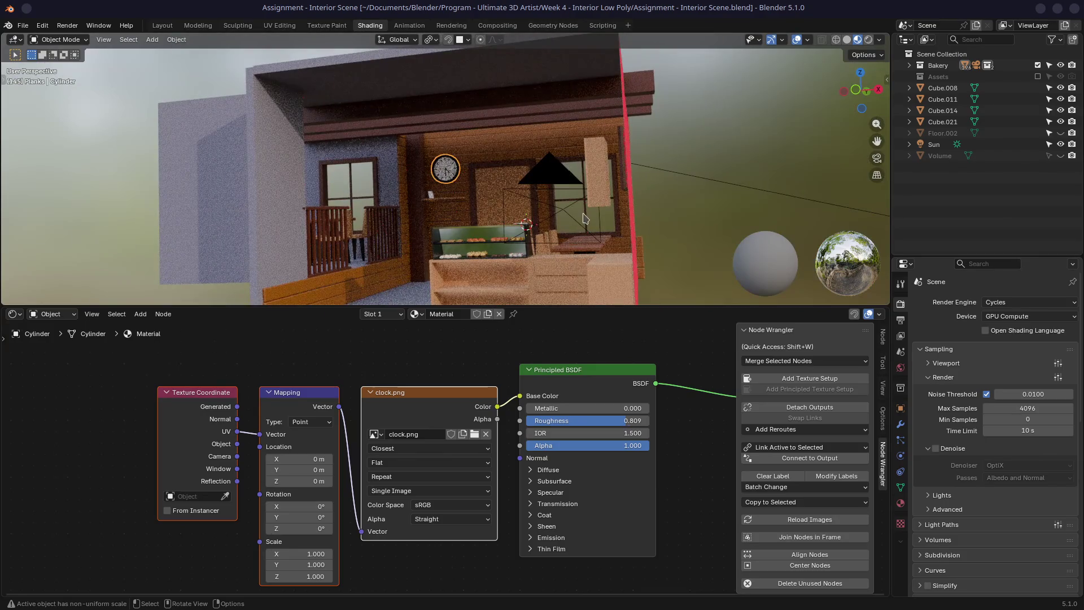
middle_click_drag(581, 219, 492, 186)
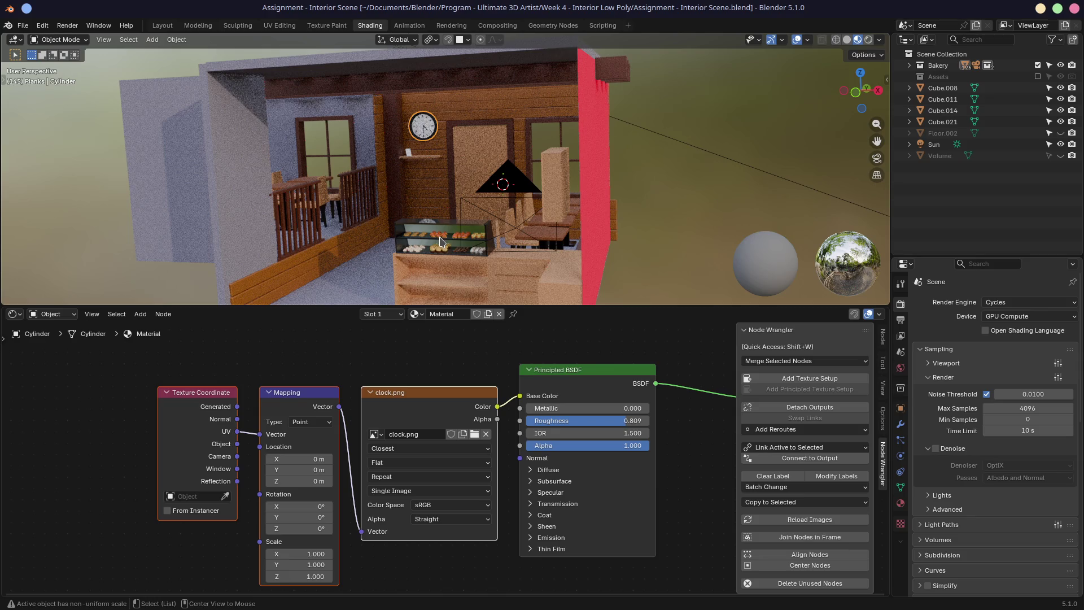
scroll(439, 237, "down", 2)
scroll(446, 232, "up", 8)
scroll(463, 193, "up", 6)
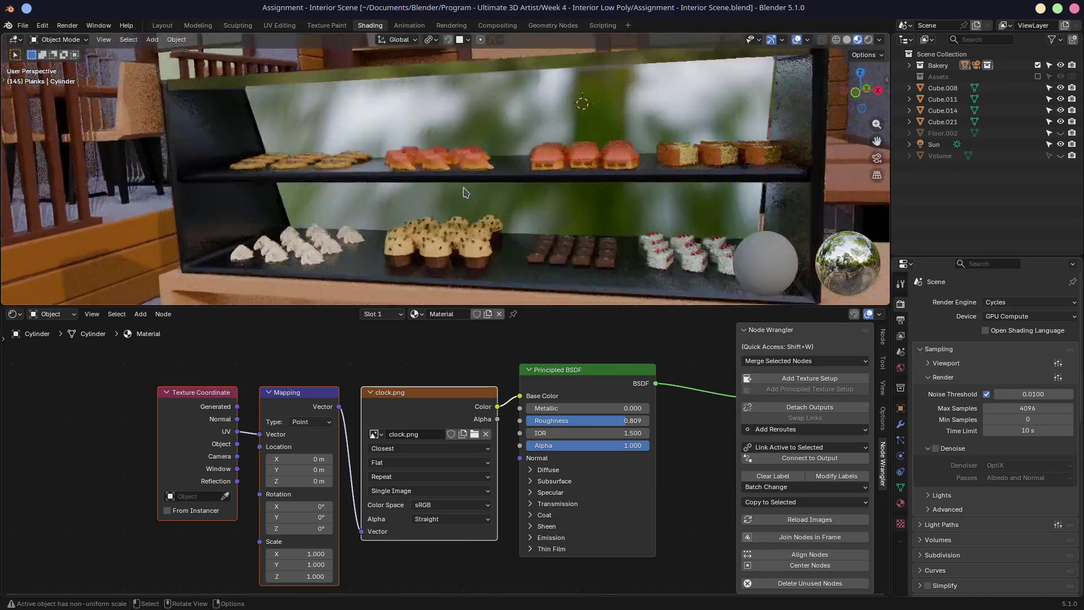
mouse_move(551, 188)
middle_mouse_down()
mouse_move(604, 208)
mouse_move(376, 216)
mouse_move(419, 214)
mouse_move(314, 203)
middle_mouse_up()
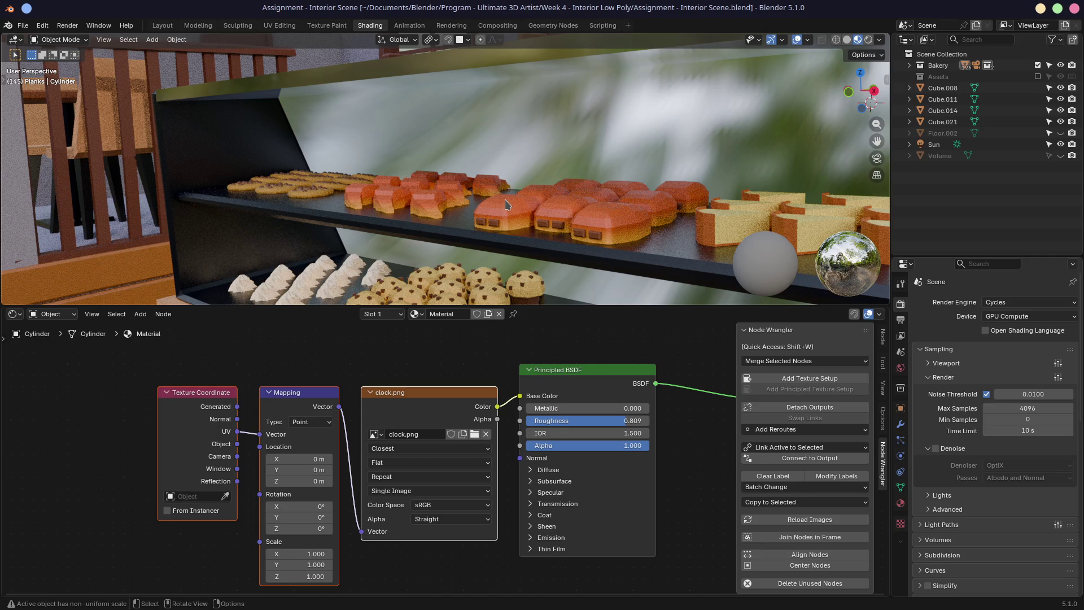
mouse_move(496, 198)
middle_mouse_down()
mouse_move(487, 200)
mouse_move(514, 206)
mouse_move(446, 210)
middle_mouse_up()
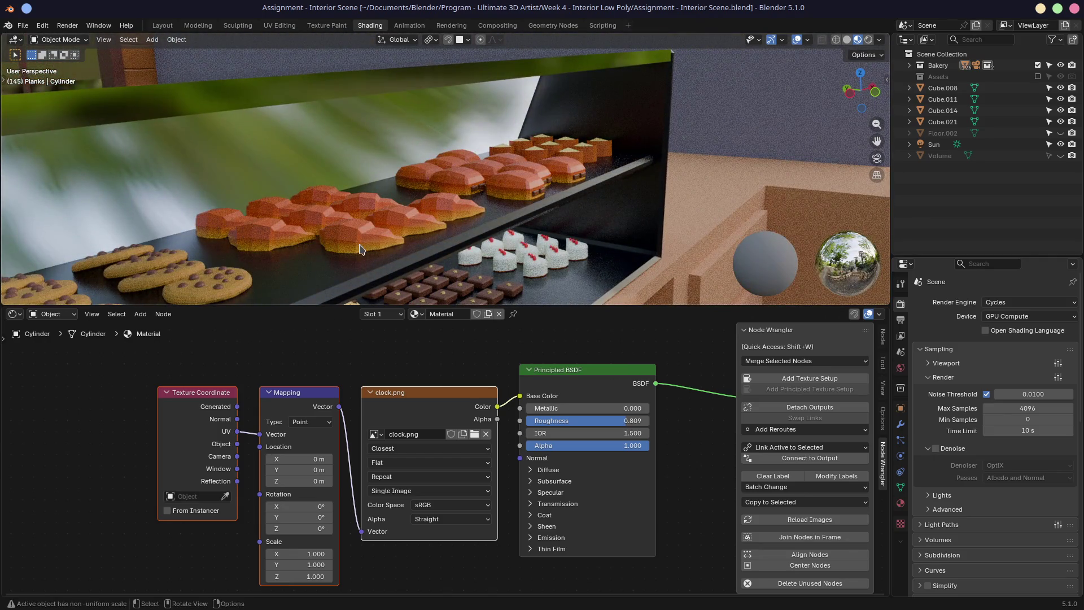
middle_click_drag(361, 249, 439, 210)
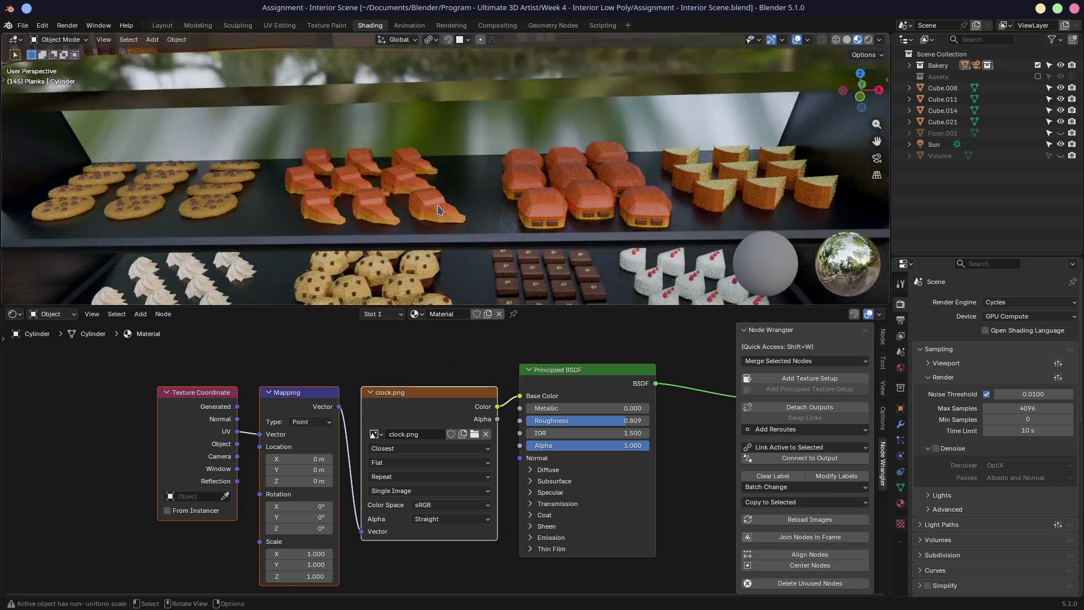